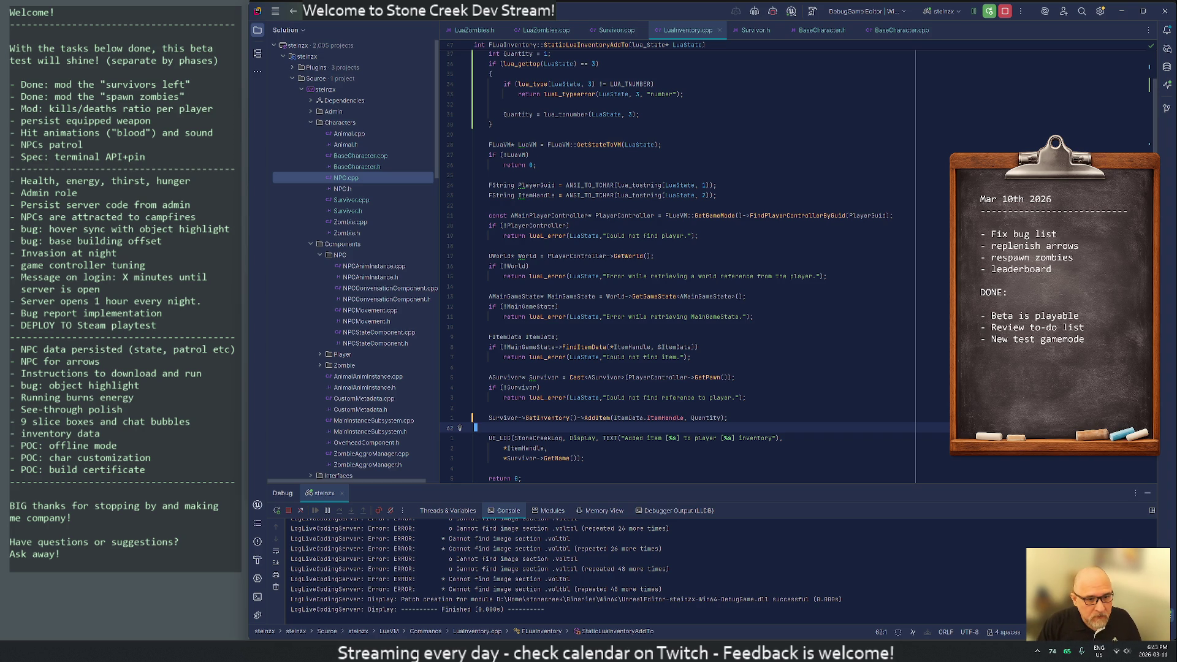
Step: Stop the Unreal Play-in-Editor session and start a Live Coding recompile with Ctrl+Alt+F11
key(alt+Tab)
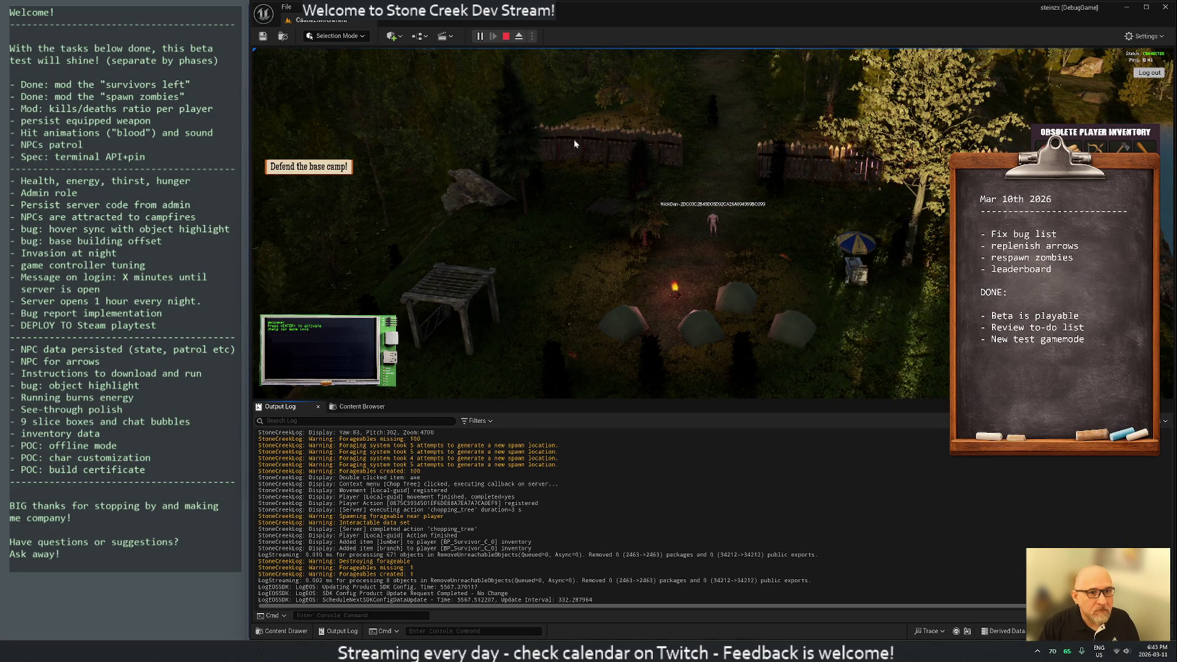
click(505, 36)
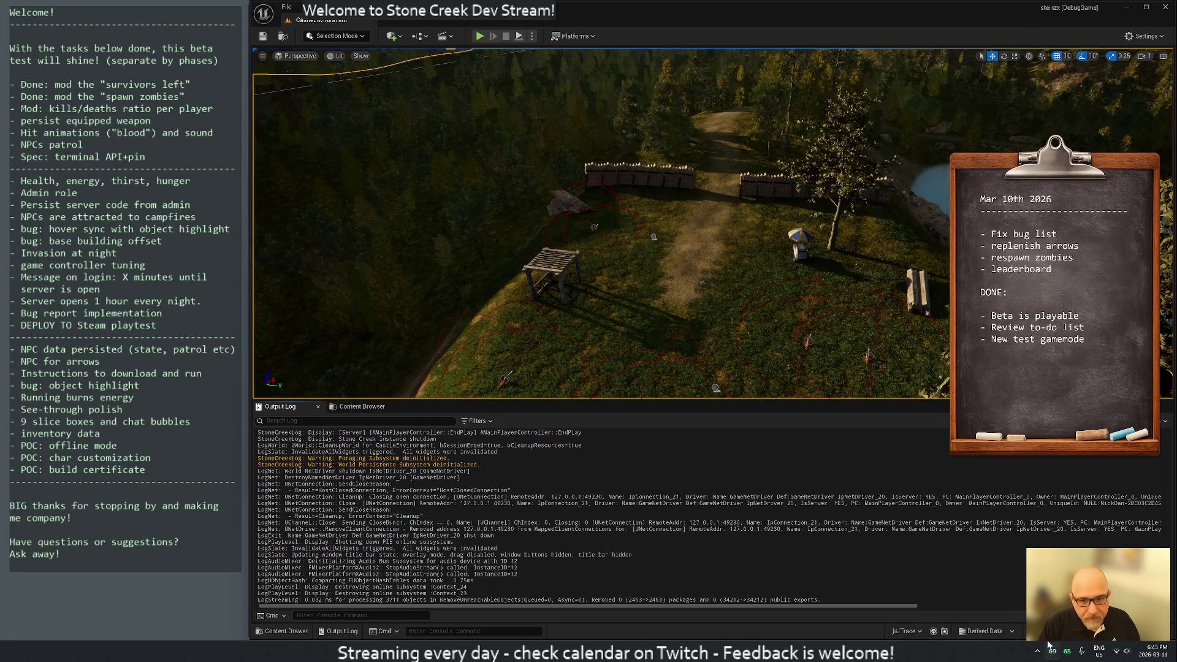
key(ctrl+alt+F11)
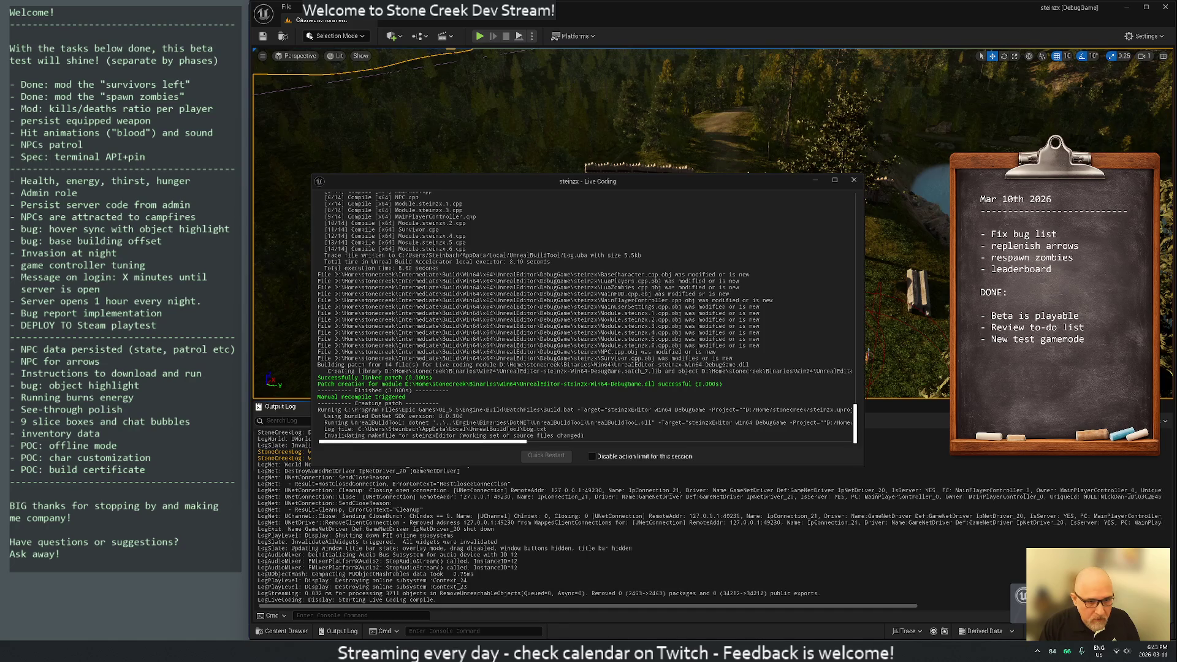
key(alt+Tab)
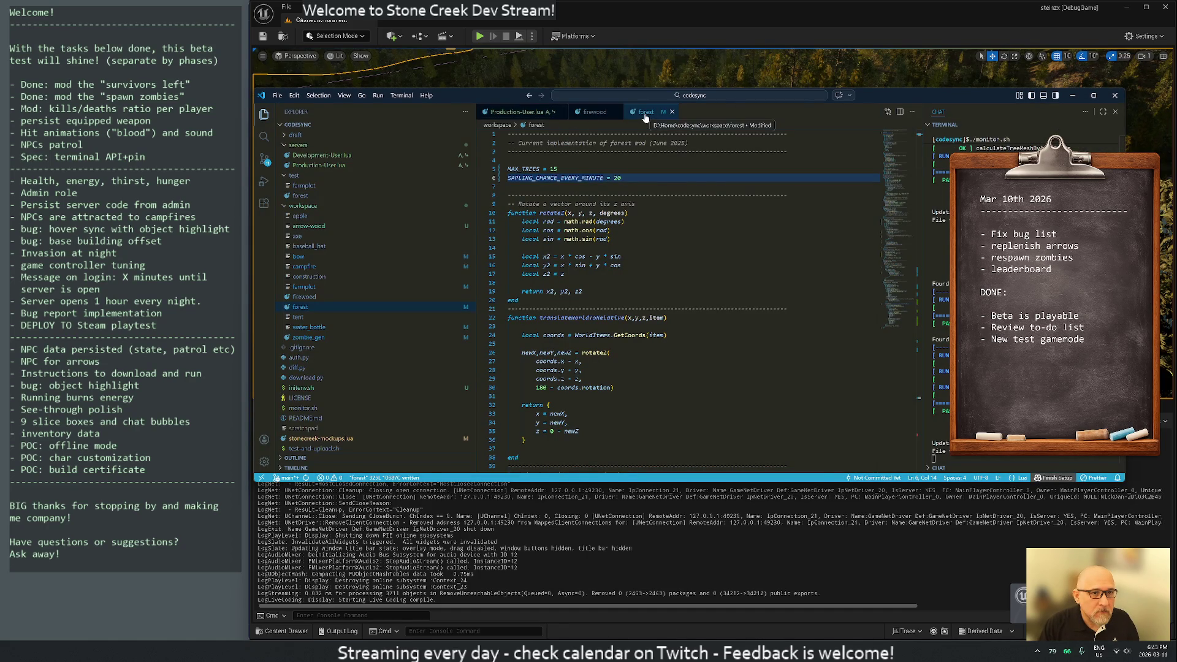
Step: Close the forest and firewood script tabs and check the Live Coding result in Unreal
middle_click(643, 115)
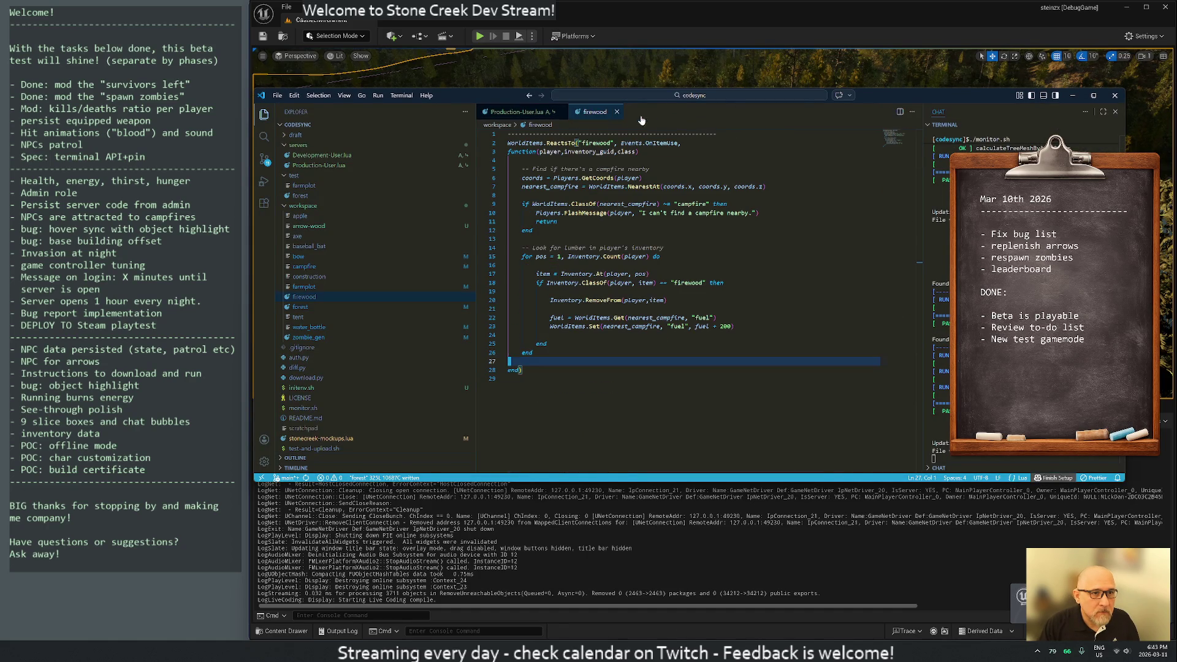
middle_click(592, 114)
scroll(693, 257, up, 13)
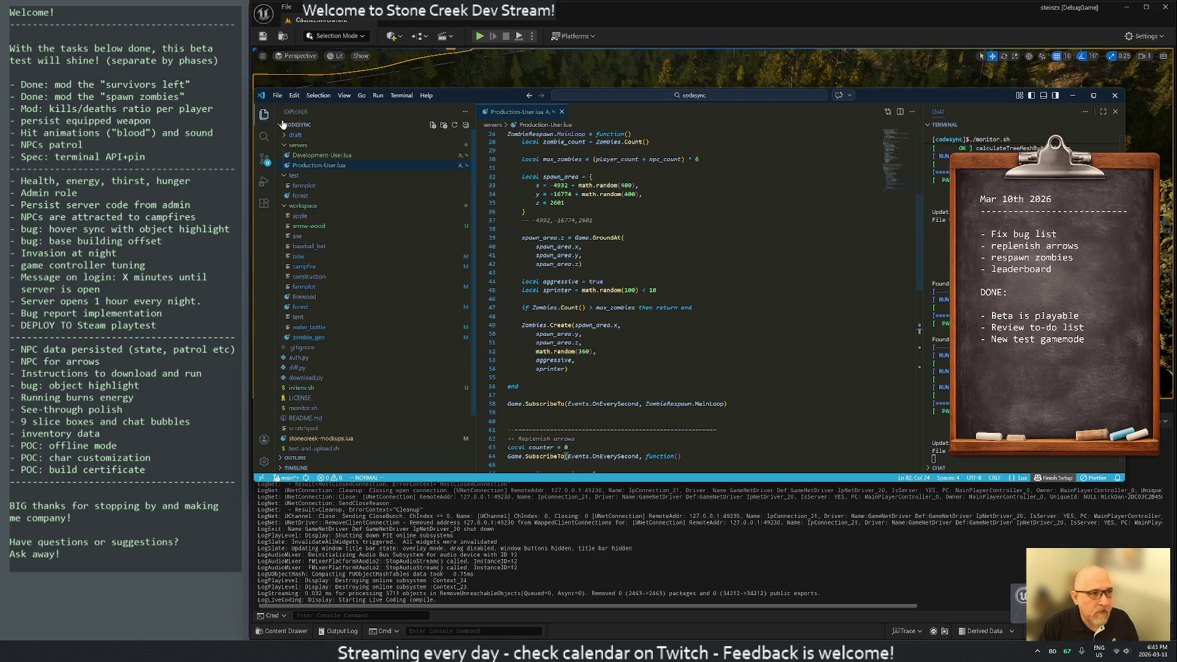
click(254, 116)
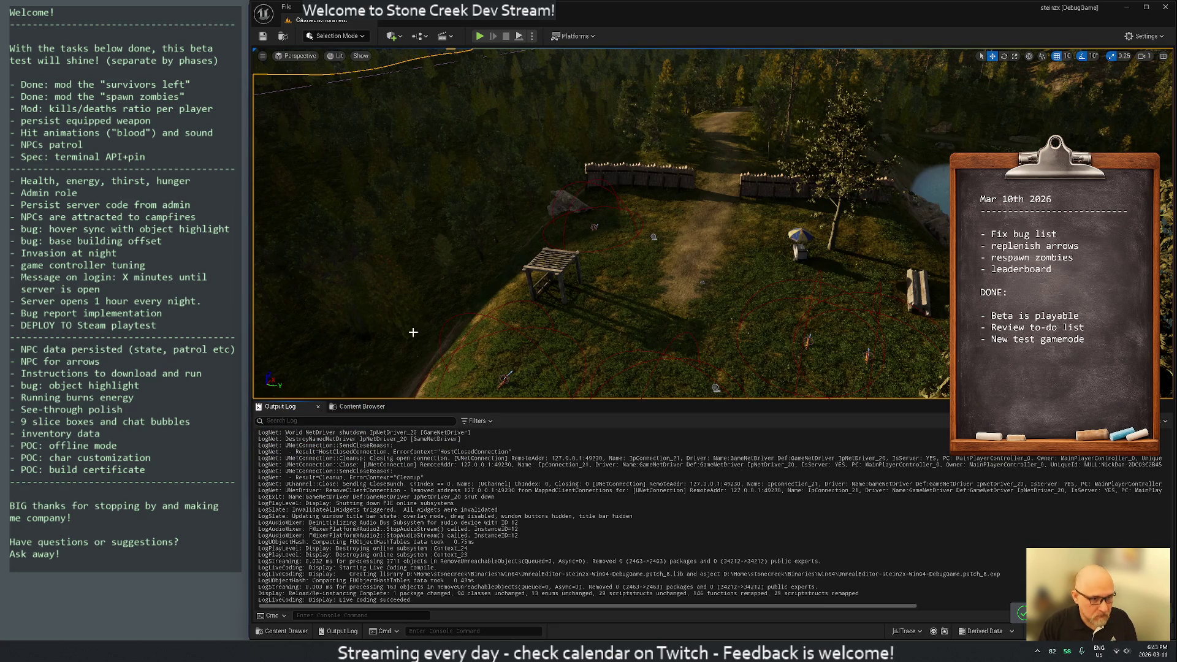
key(alt+Tab)
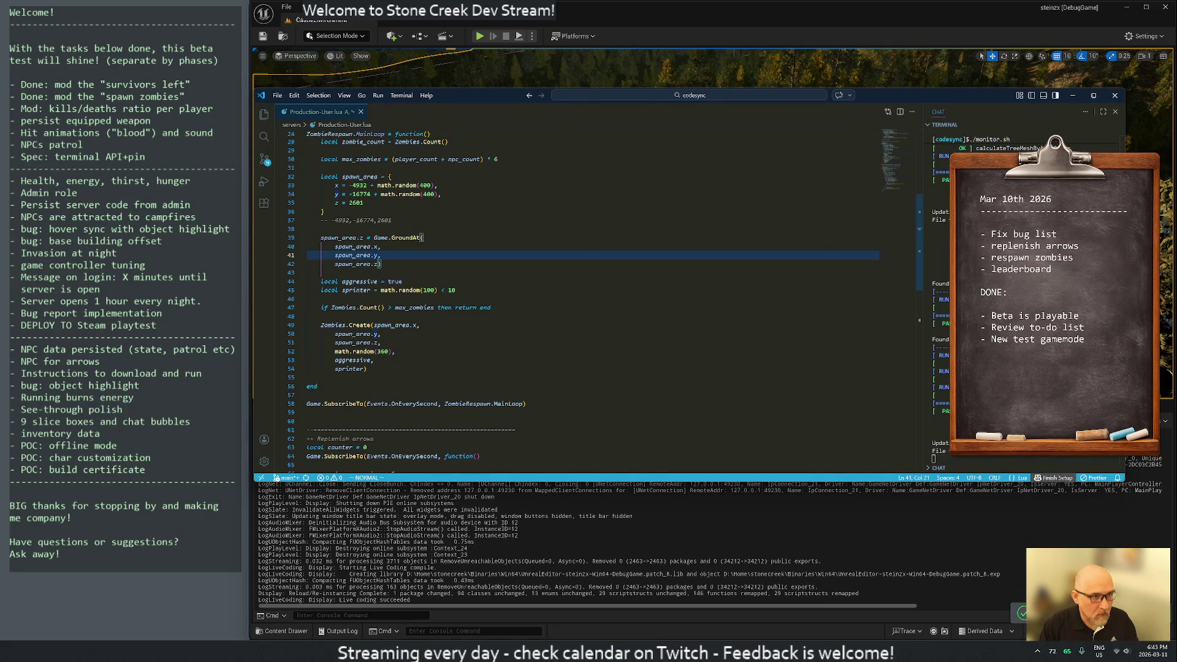
Step: Open Development-User.lua through Quick Open by searching 'dev'
key(ctrl+p)
text(dev)
key(Return)
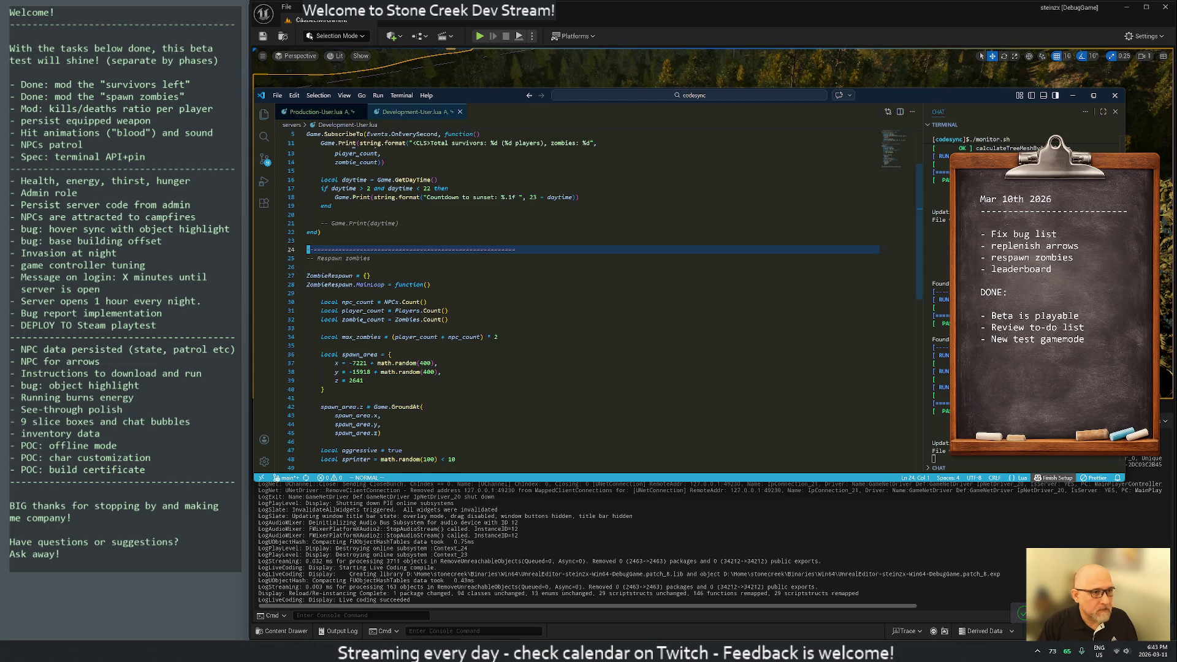
Step: Split Development-User.lua to the right and yank all 101 lines of Production-User.lua
drag(400, 117, 723, 134)
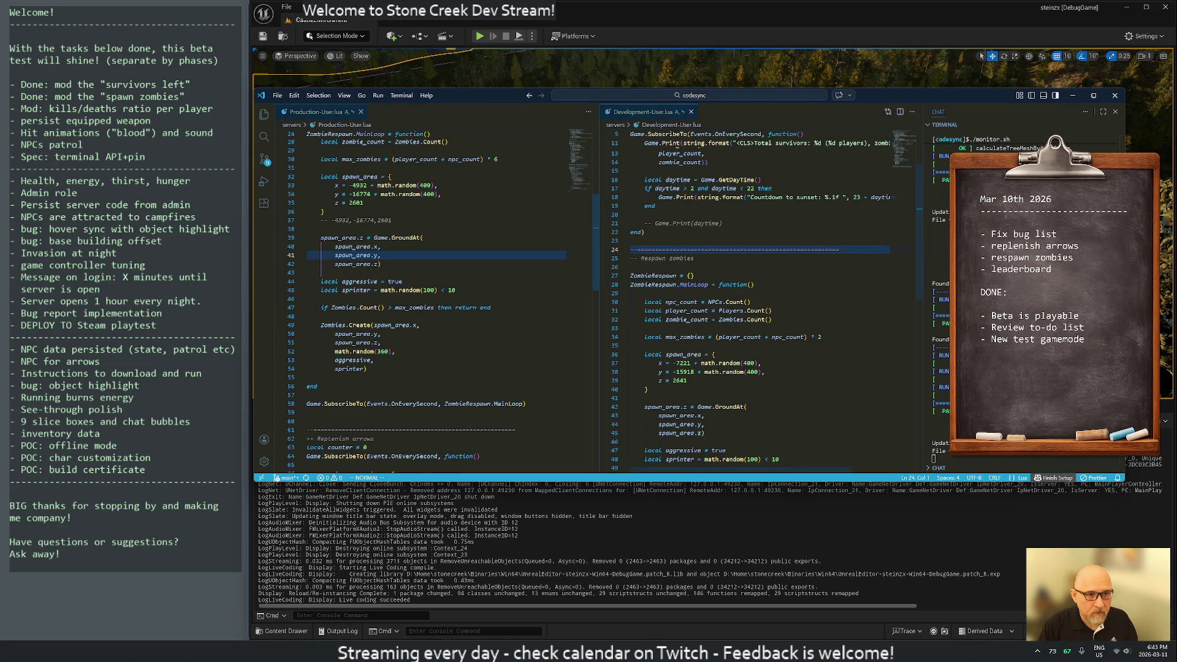
scroll(760, 289, up, 7)
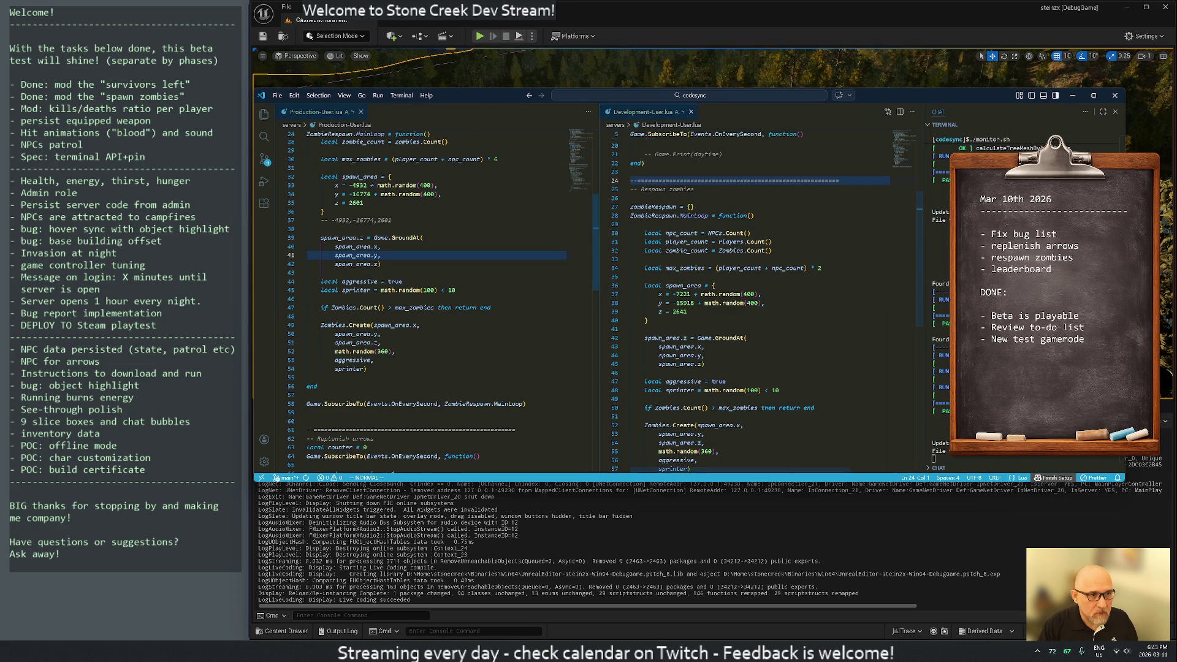
scroll(435, 289, up, 8)
click(390, 169)
key(g)
key(g)
key(shift+v)
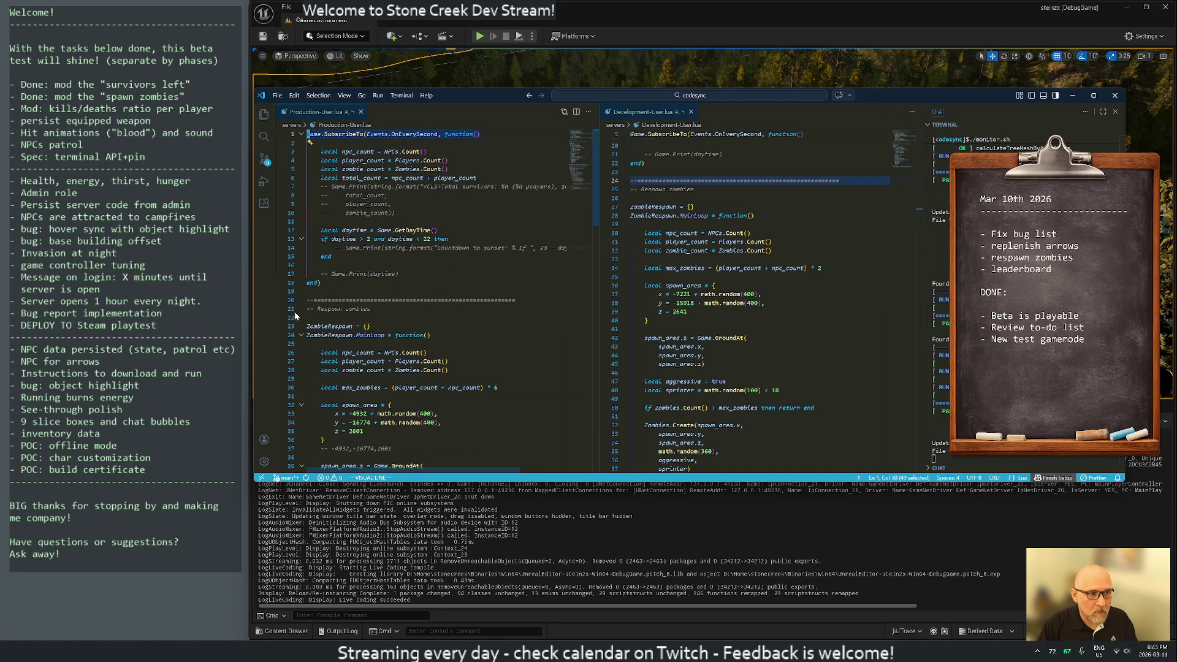
key(shift+g)
key(y)
Step: Paste the copied Production-User.lua code at the top of Development-User.lua
click(674, 172)
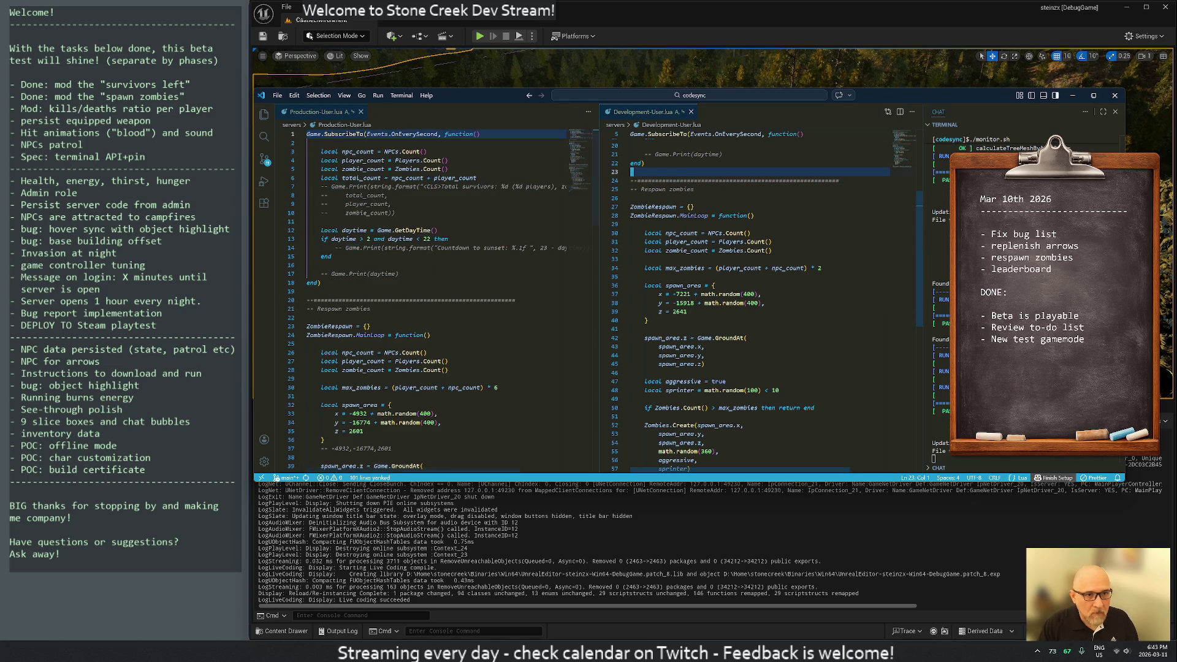
scroll(675, 172, down, 8)
click(696, 314)
key(g)
key(g)
key(i)
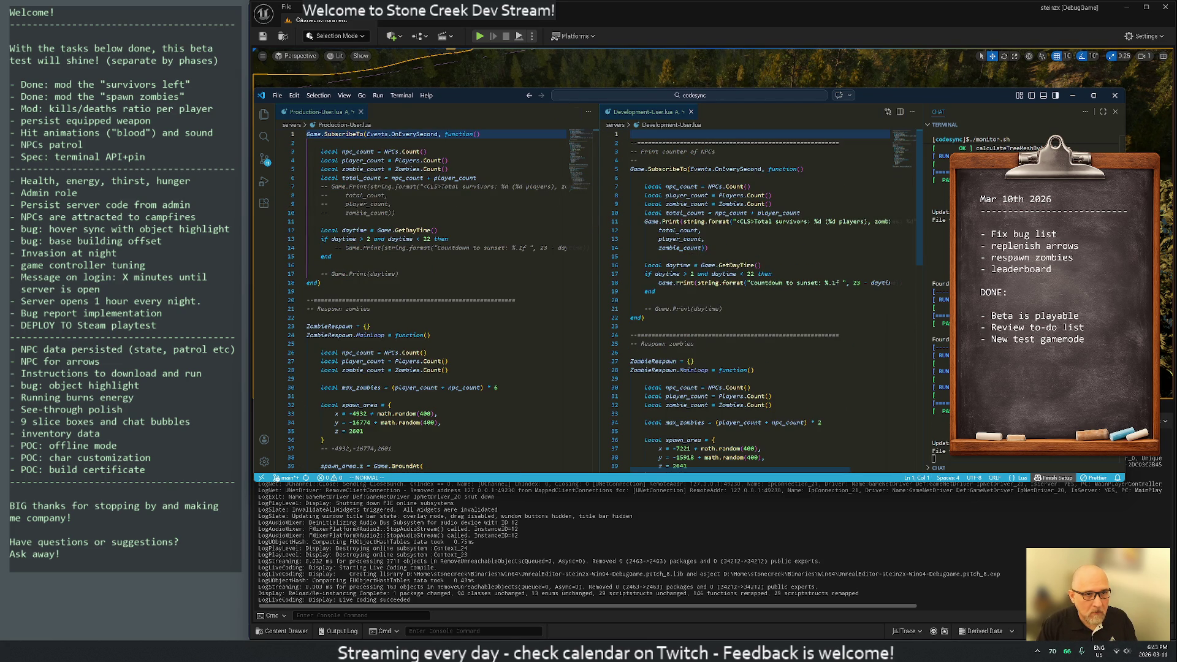
key(Escape)
key(d)
key(shift+g)
key(p)
Step: Delete the empty first line and all old code below line 101 in Development-User.lua
key(k)
key(d)
key(d)
key(j)
key(j)
key(j)
key(j)
key(j)
key(j)
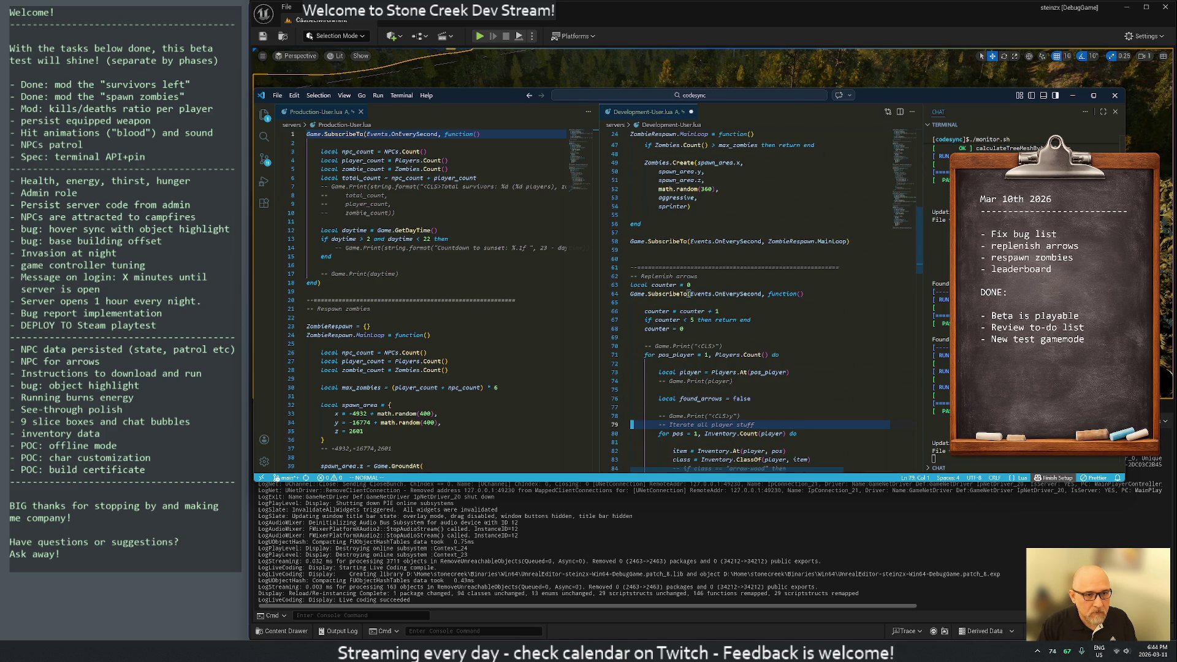
key(j)
key(j)
key(j)
key(j)
key(j)
key(j)
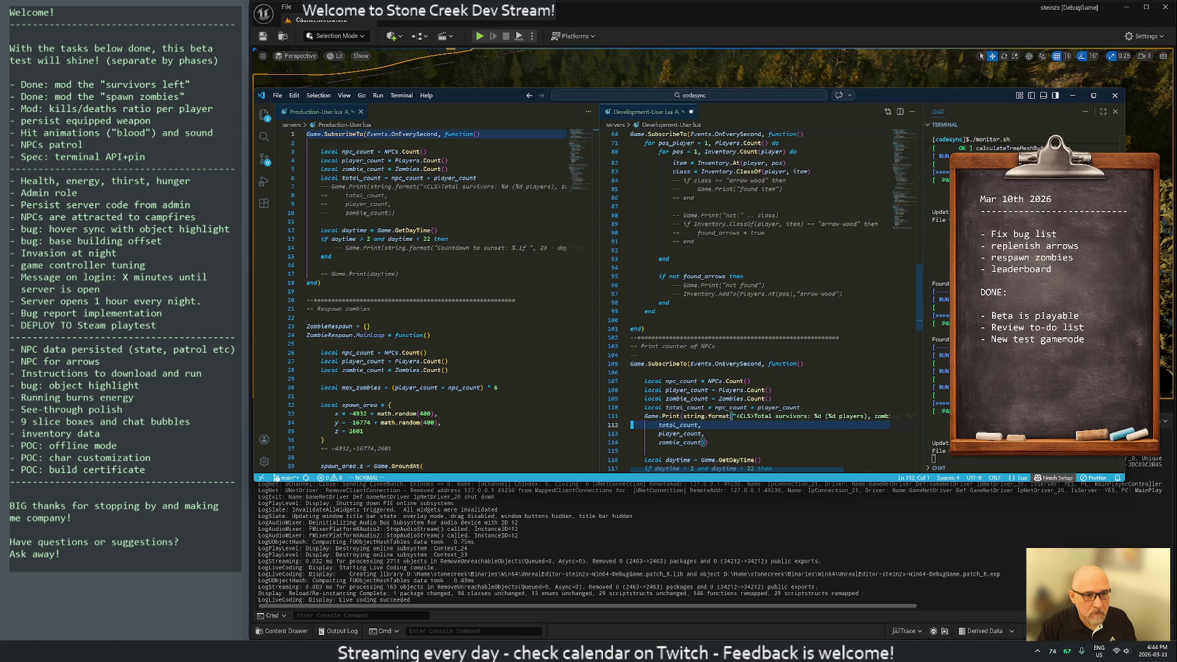
key(j)
key(d)
key(G)
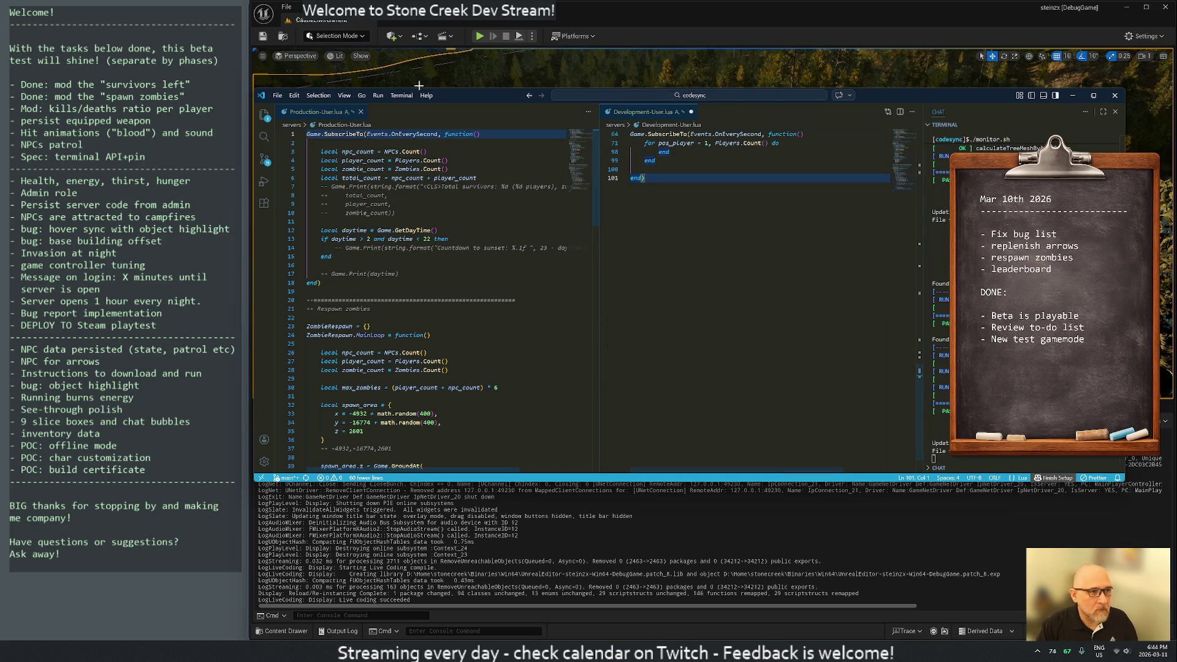
Step: Close Production-User.lua, narrow the editor window, and stop and exit the terminal's monitor script
middle_click(326, 116)
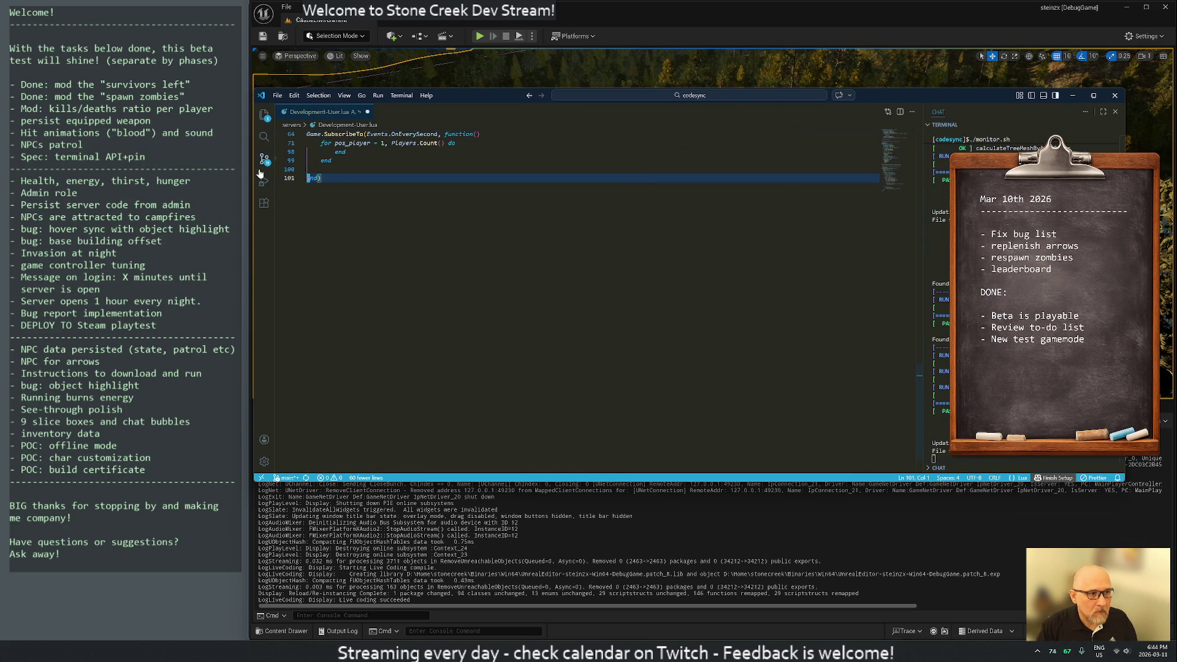
drag(254, 173, 650, 172)
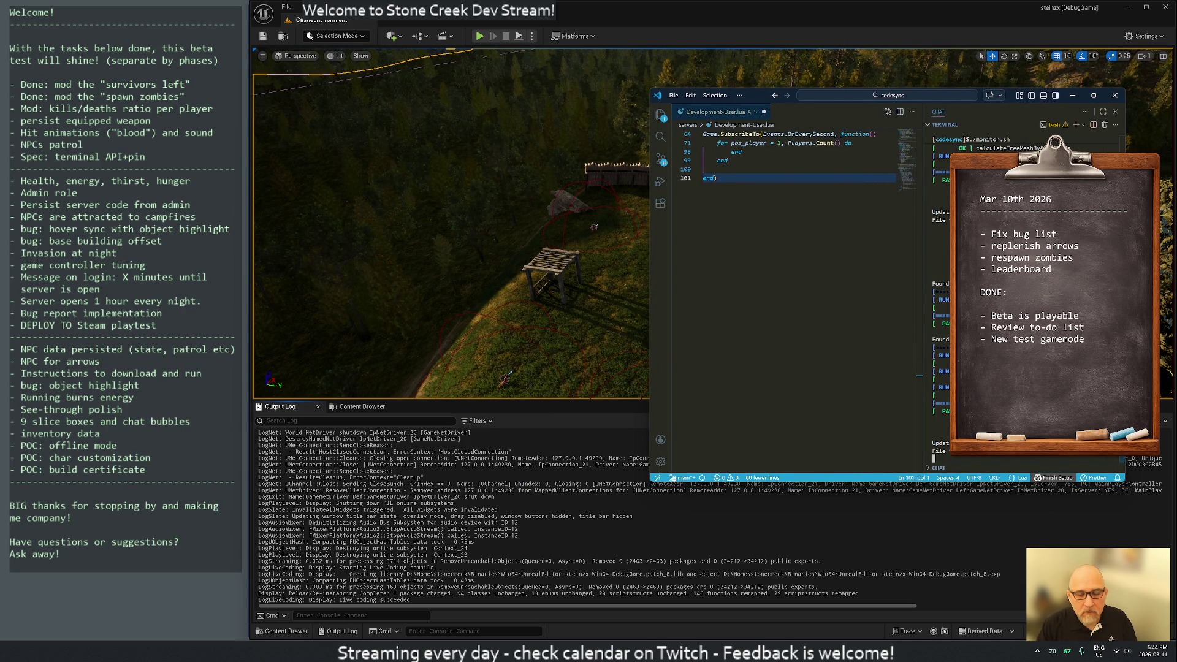
key(ctrl+c)
key(Return)
key(Return)
text(exit)
key(Return)
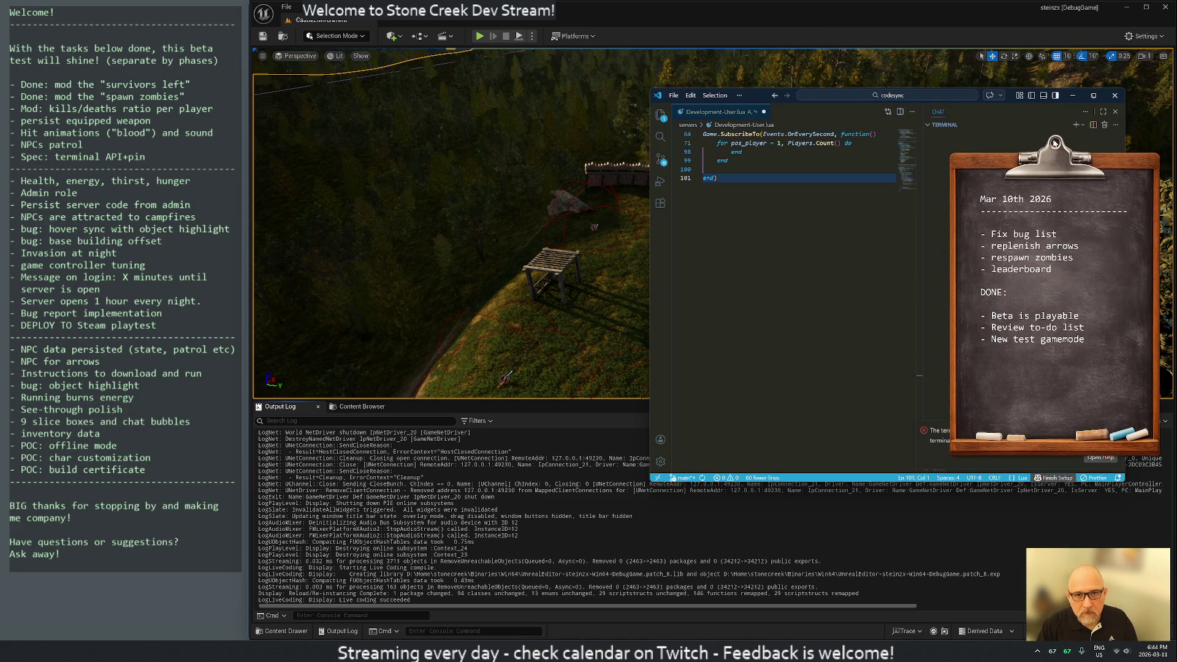
Step: Close the side chat and terminal panel and narrow the editor beside the Unreal viewport
click(1115, 112)
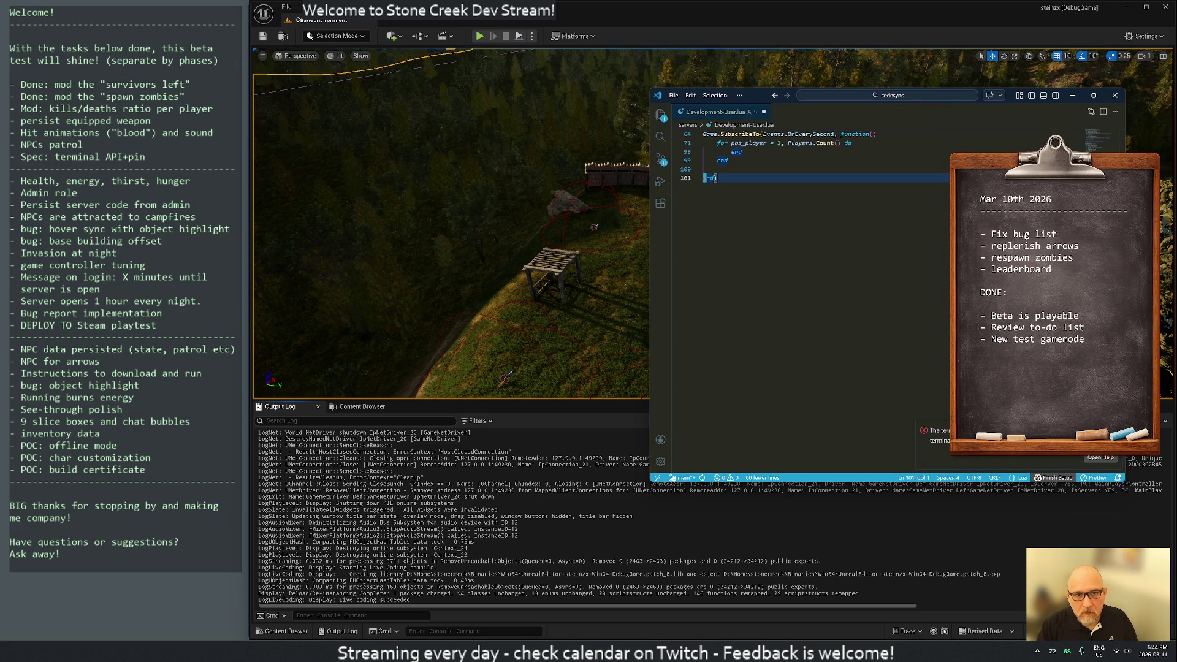
drag(650, 235, 826, 244)
scroll(907, 245, up, 10)
scroll(936, 268, up, 15)
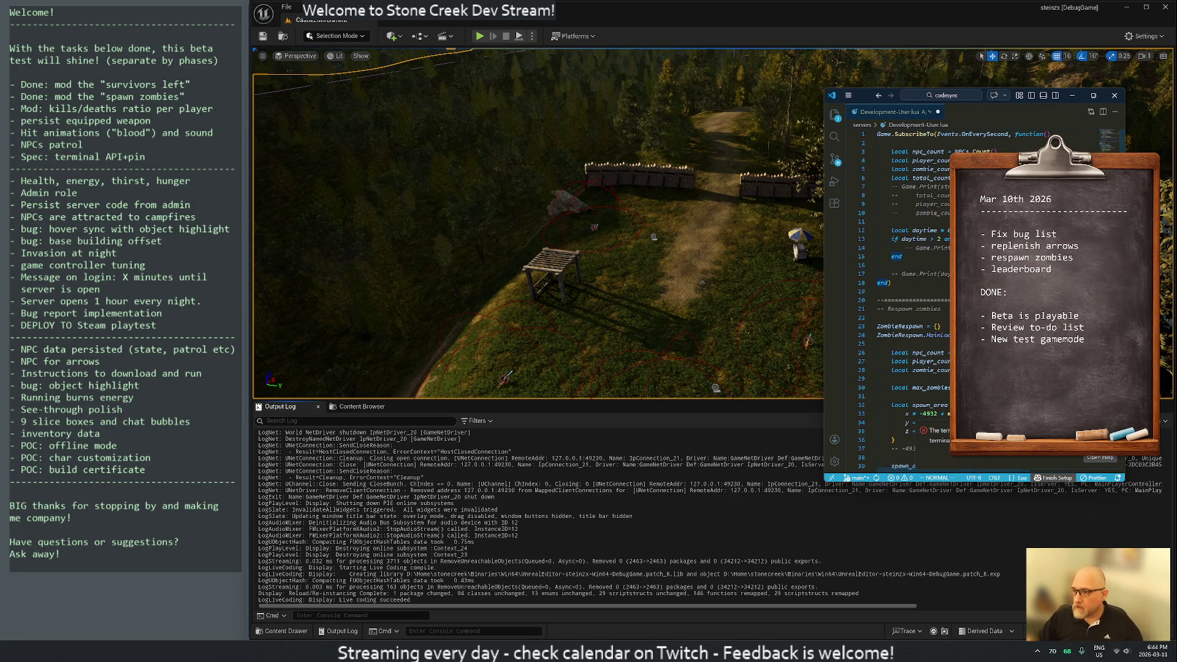
click(691, 607)
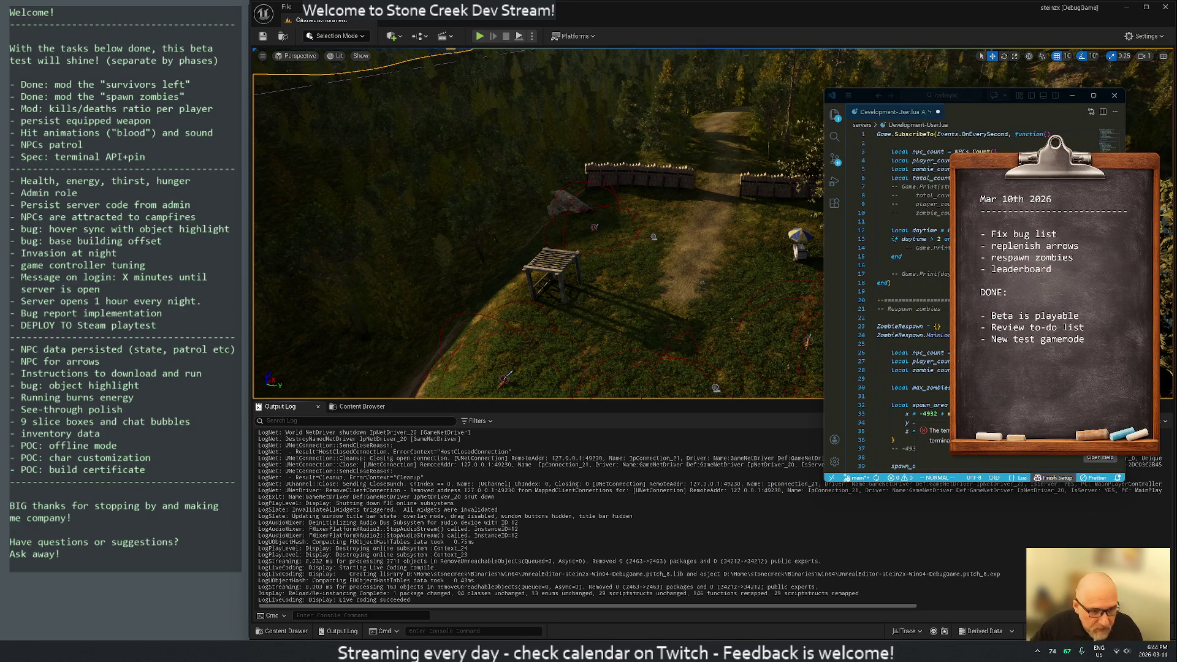
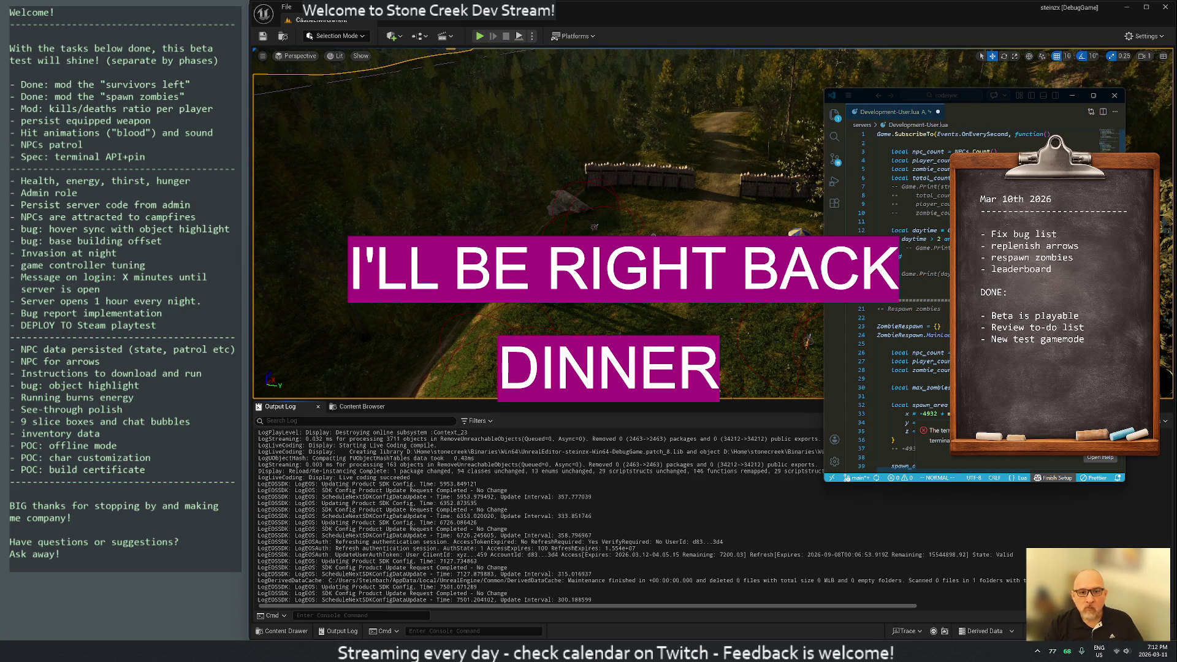
Step: Widen the VS Code Lua script window at line 17 and run a Ctrl+Alt+F11 Live Coding recompile
key(alt+Tab)
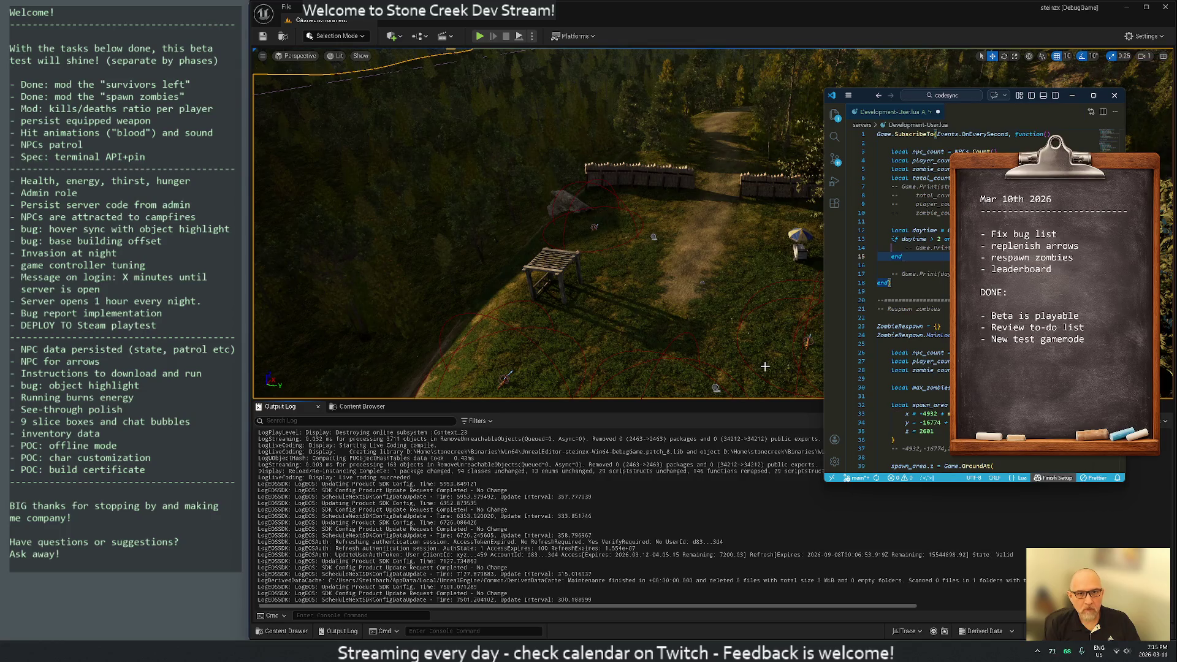
key(Escape)
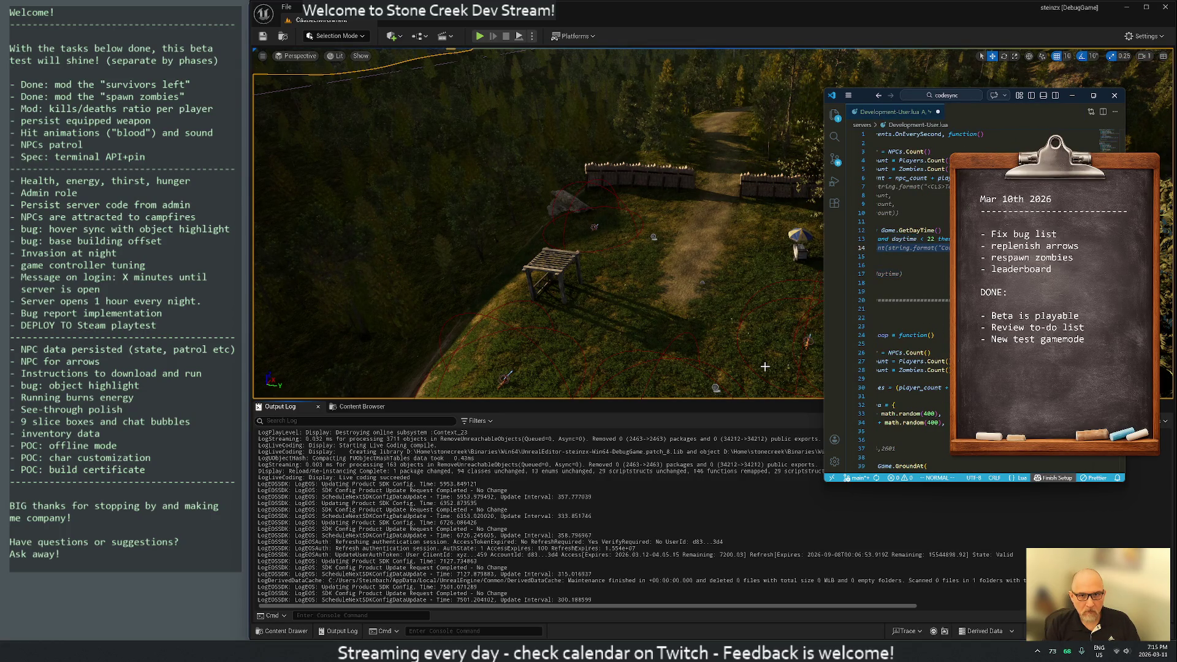
key(j)
key(j)
key(j)
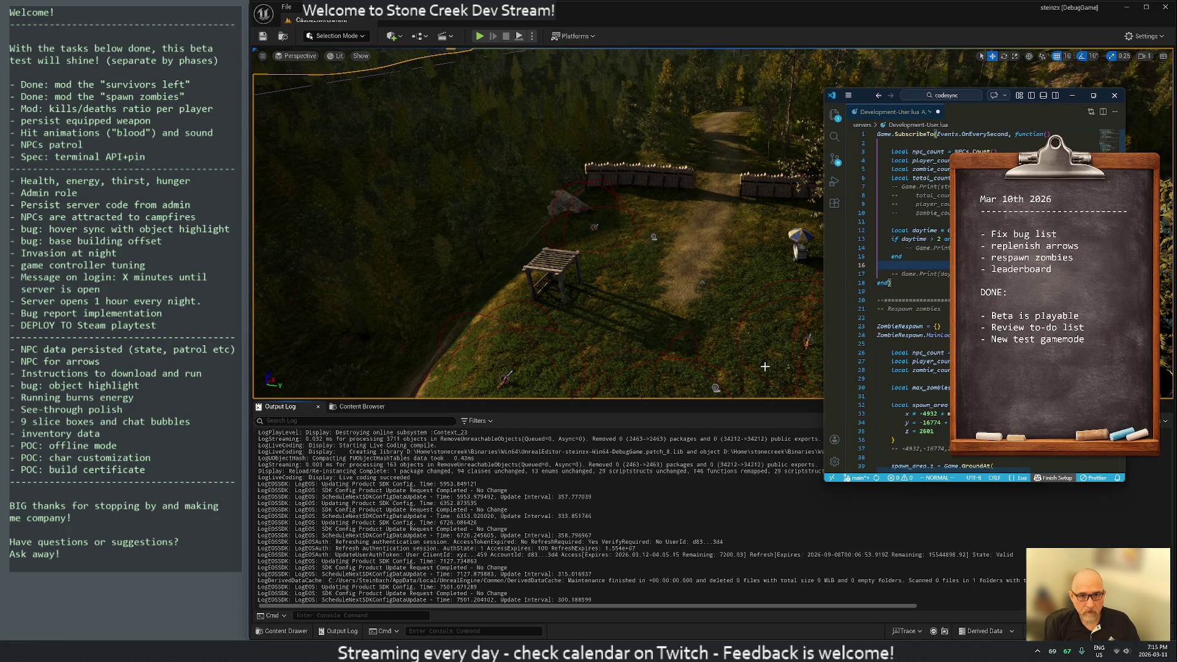
drag(1125, 263, 1163, 263)
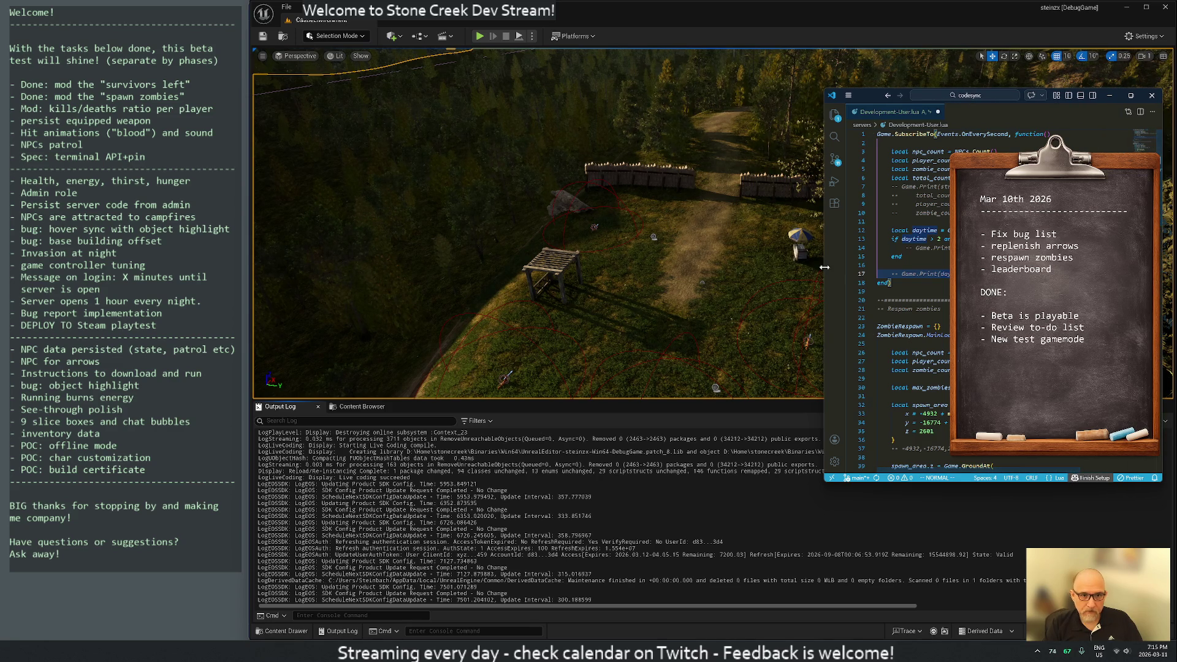
drag(825, 267, 779, 267)
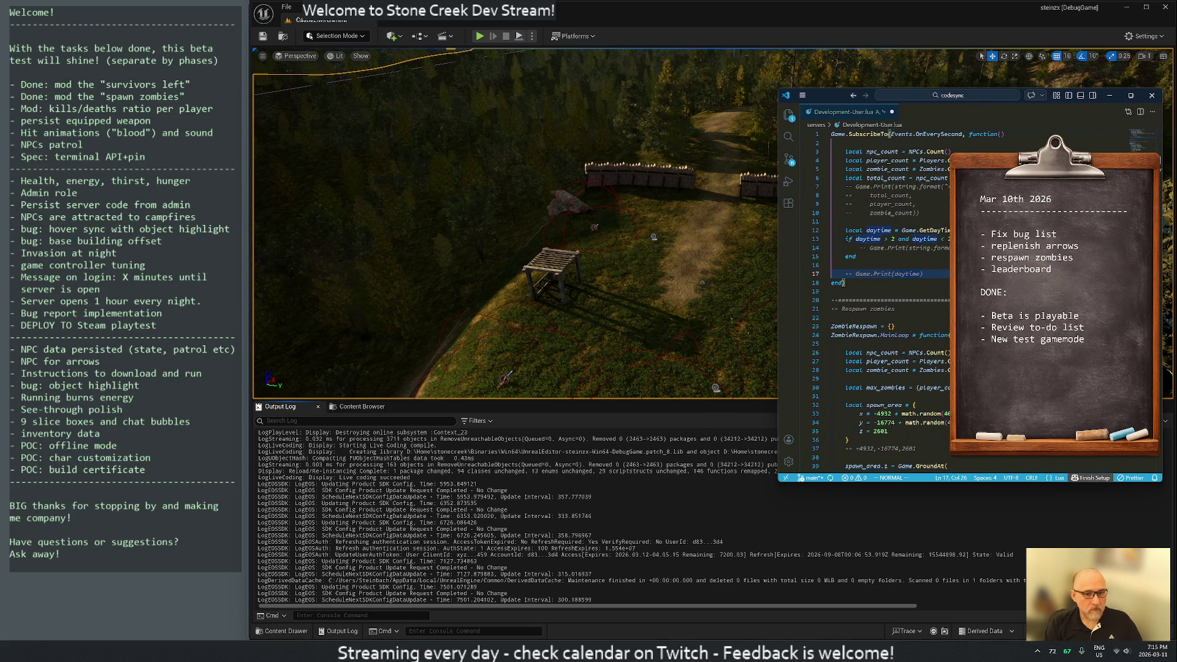
key(ctrl+alt+F11)
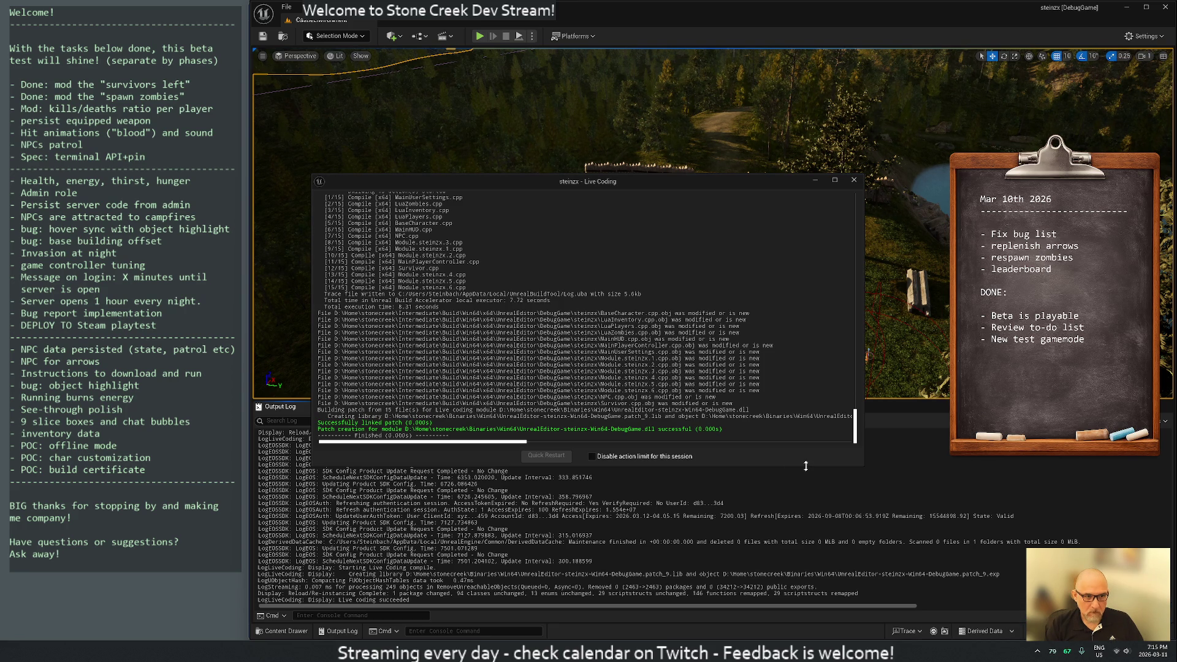
Step: Close the Live Coding output, start Play-In-Editor, and toggle the player's inventory open and closed
click(855, 182)
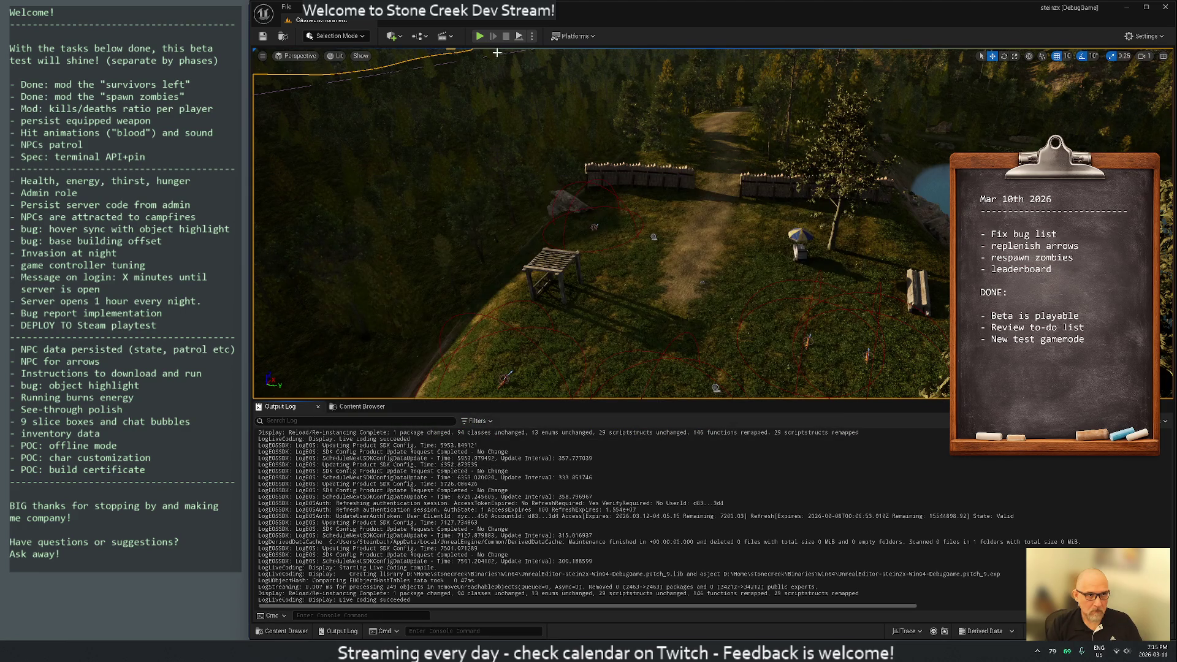
click(481, 37)
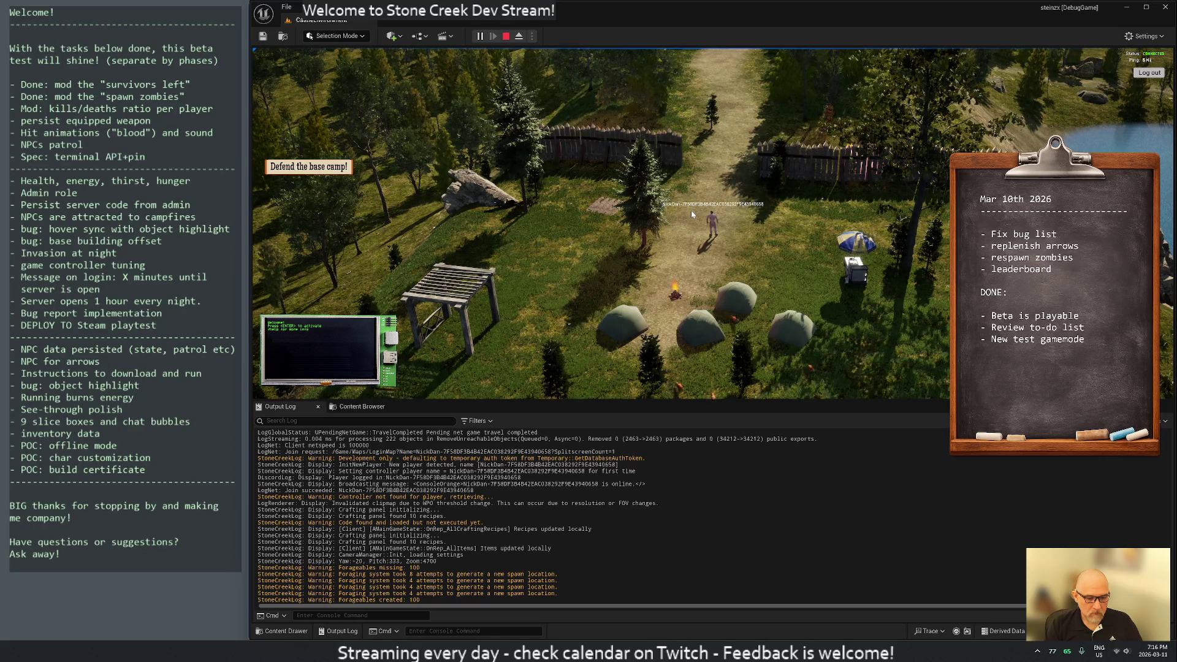
key(e)
key(e)
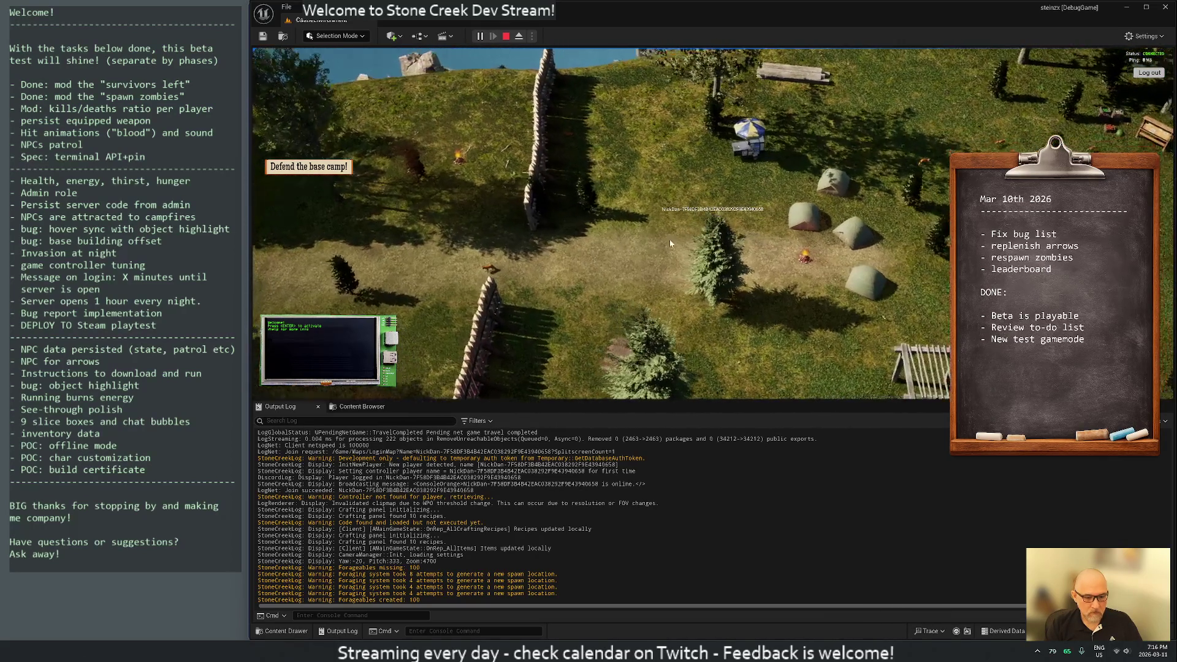
key(i)
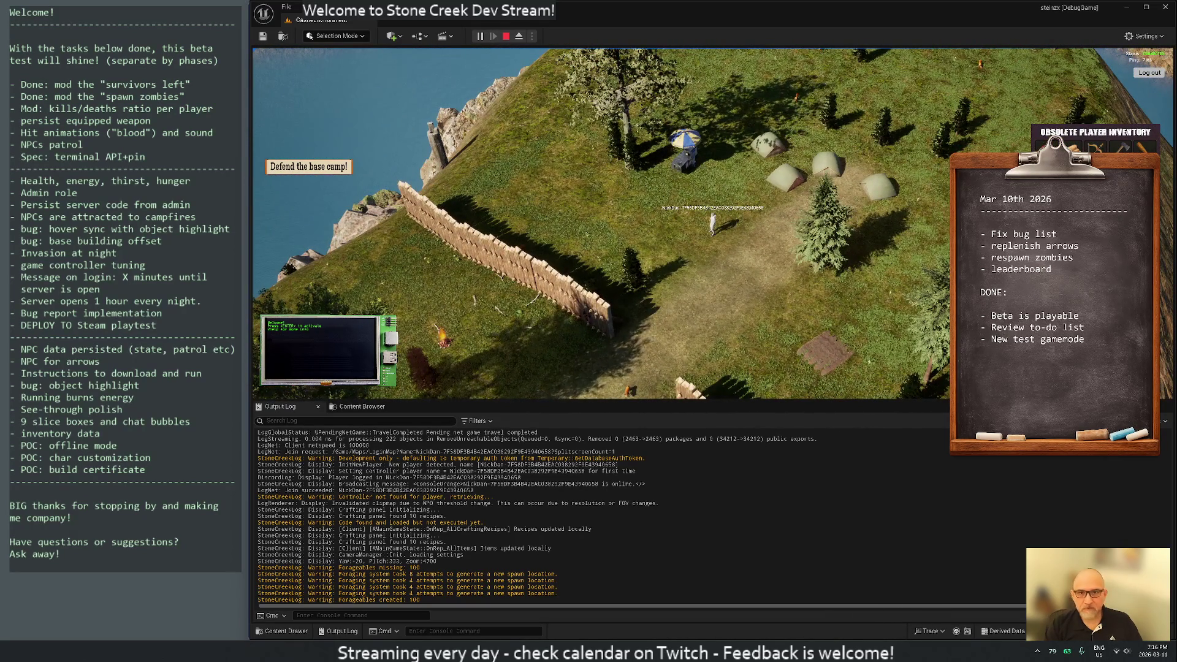
key(i)
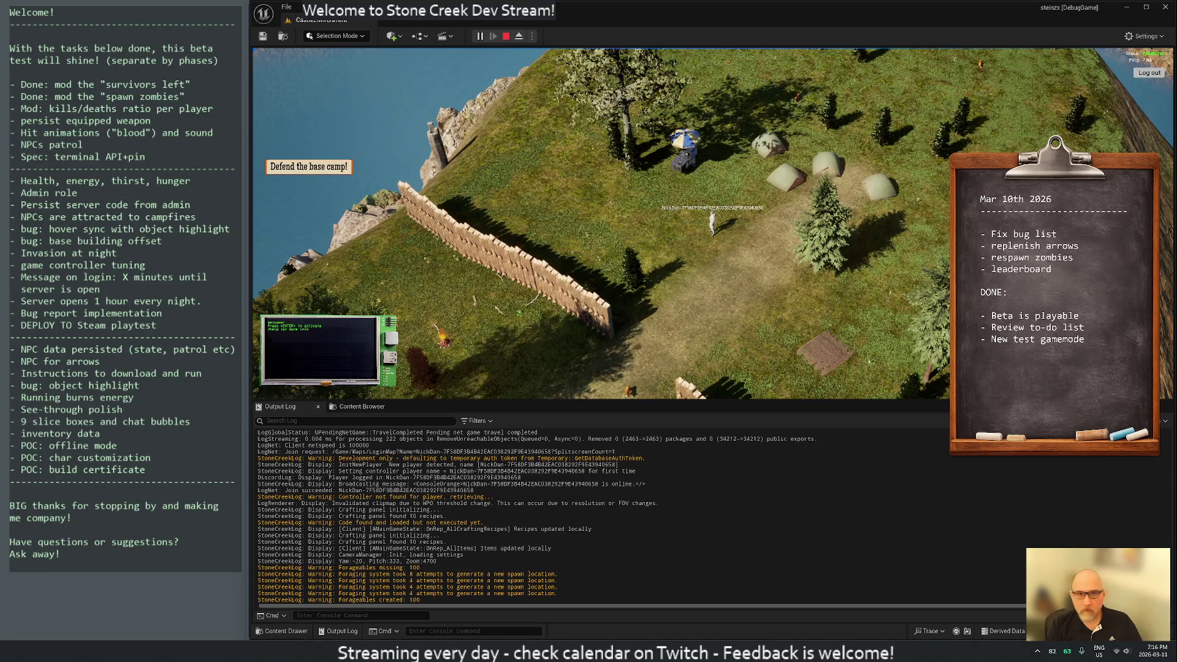
Step: Orbit the camera down toward the lake, check the inventory again, and stop the play session
scroll(927, 258, down, 5)
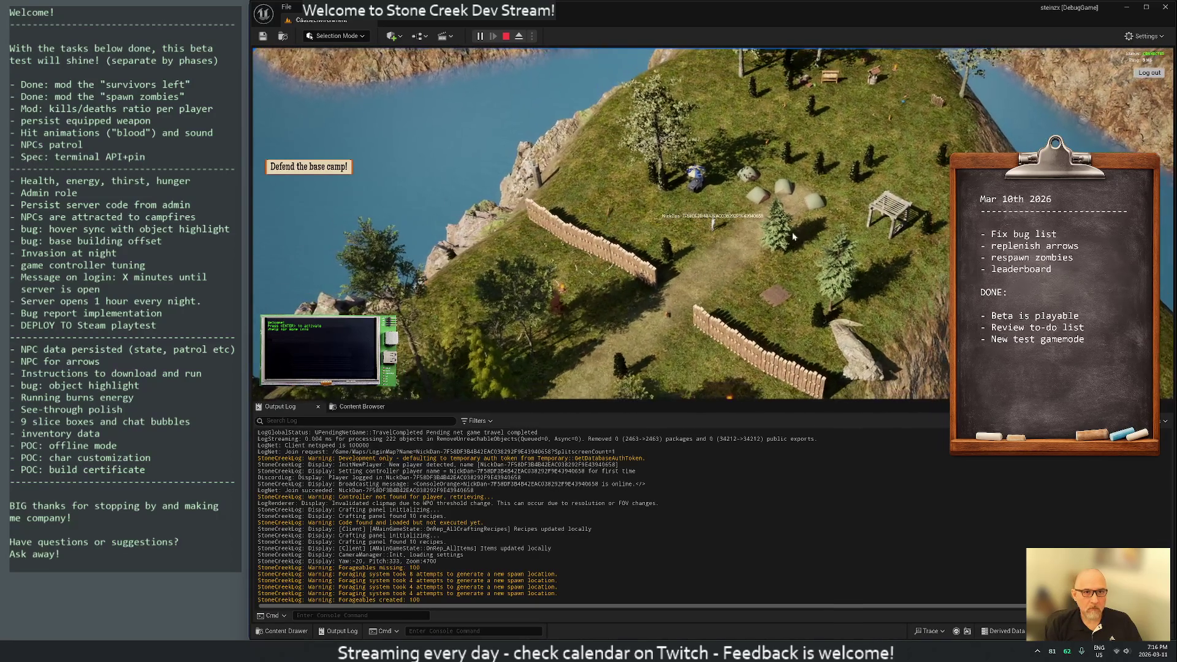
mouse_move(789, 217)
mouse_down()
mouse_move(645, 211)
mouse_move(672, 209)
mouse_move(686, 237)
mouse_move(747, 261)
mouse_up()
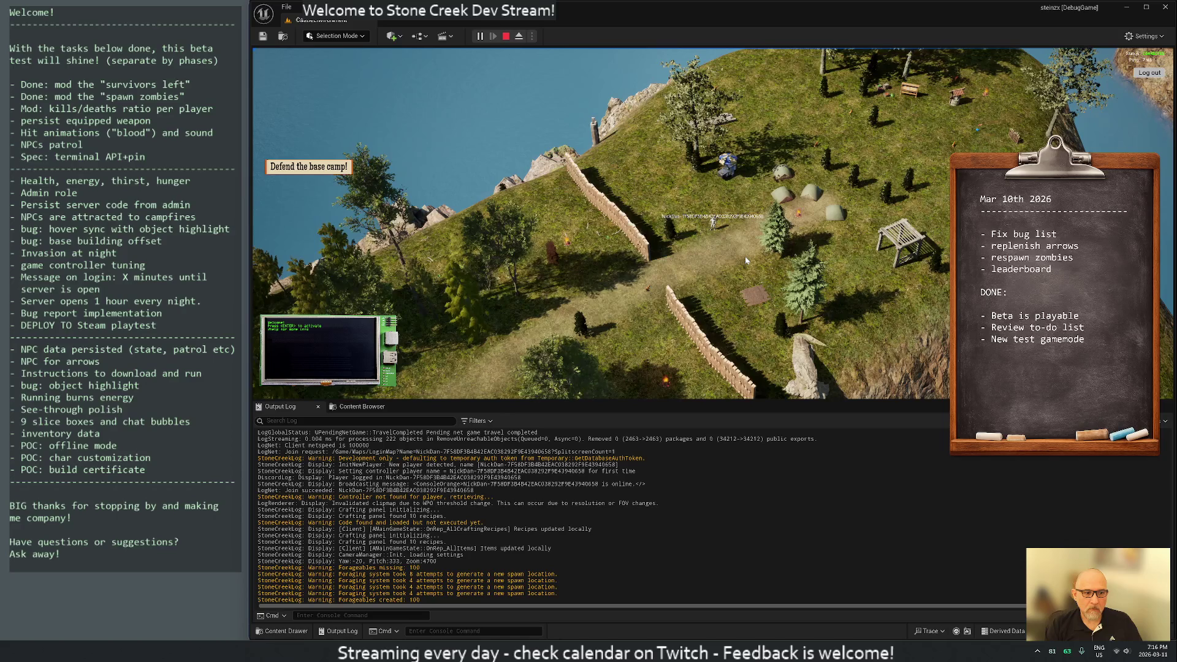
key(i)
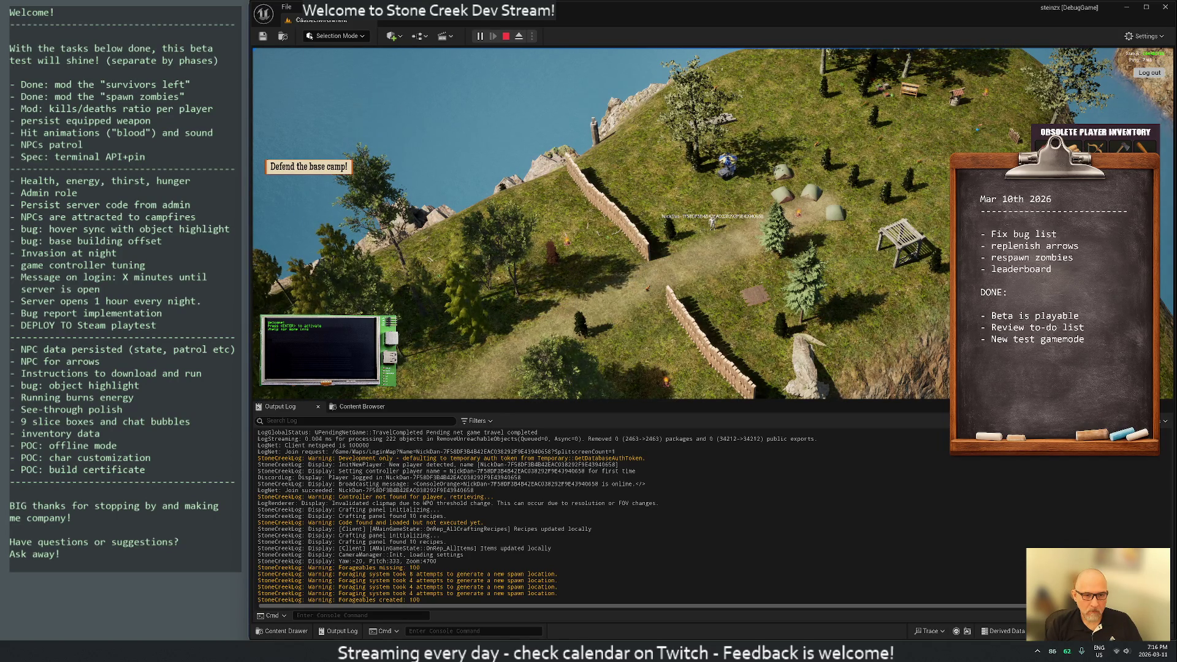
key(i)
key(shift+F1)
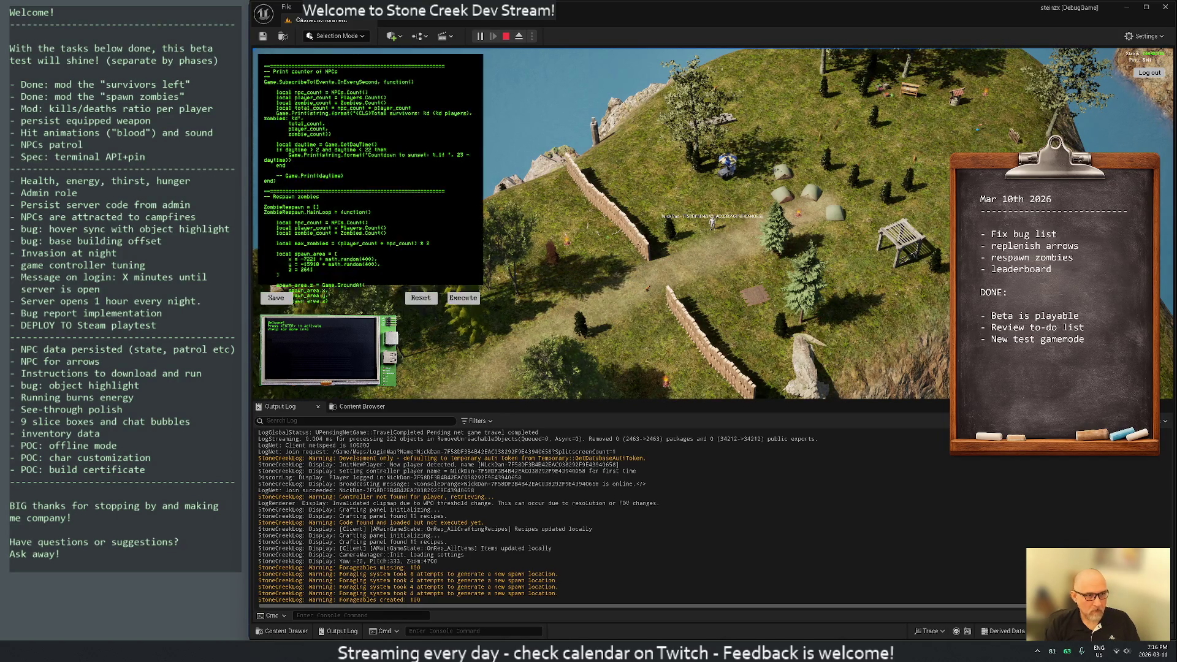
click(505, 36)
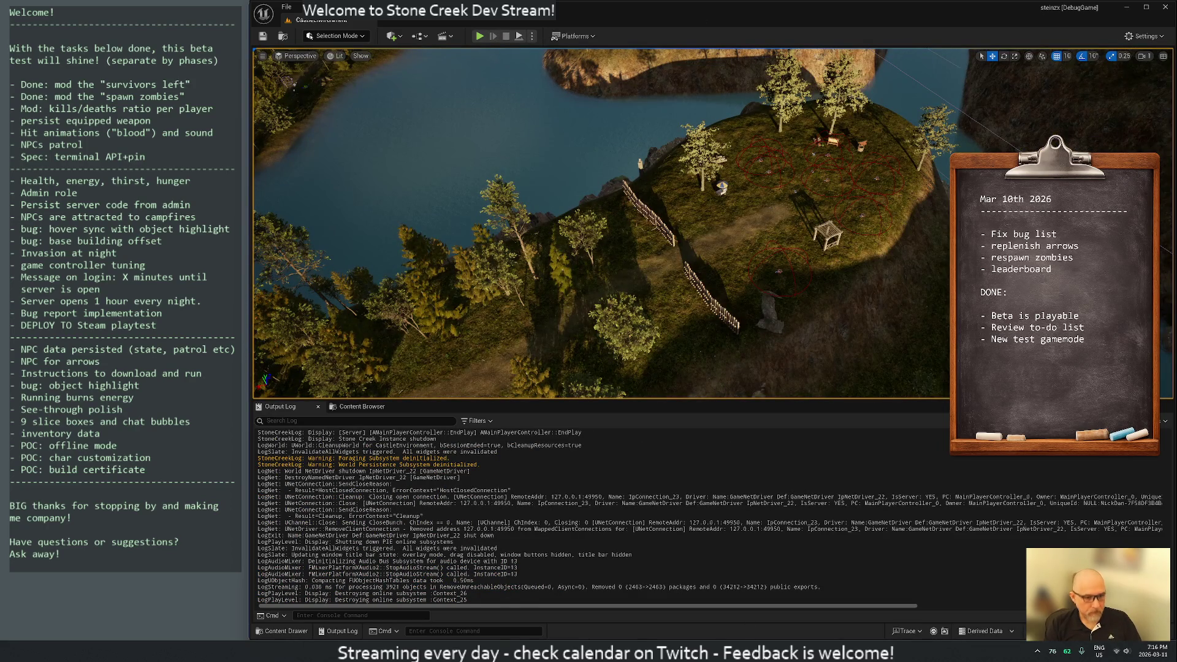
Step: In Rider, search the project for 'luainven', then find '/debug' in Survivor.cpp's input bindings
key(alt+Tab)
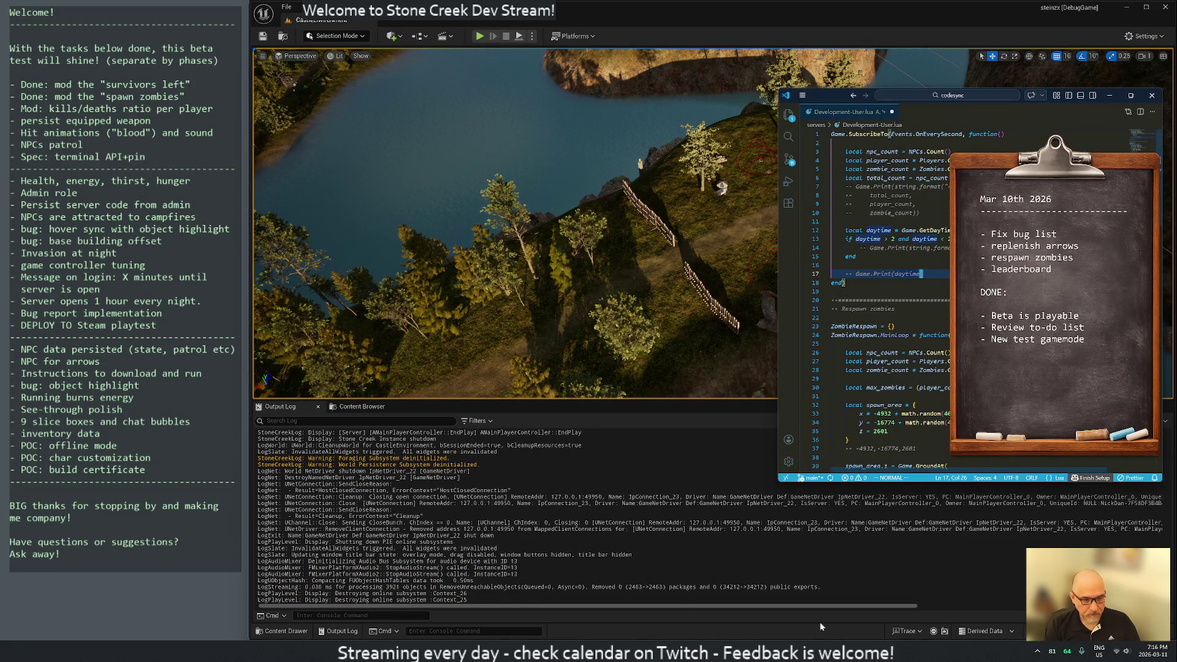
key(alt+Tab)
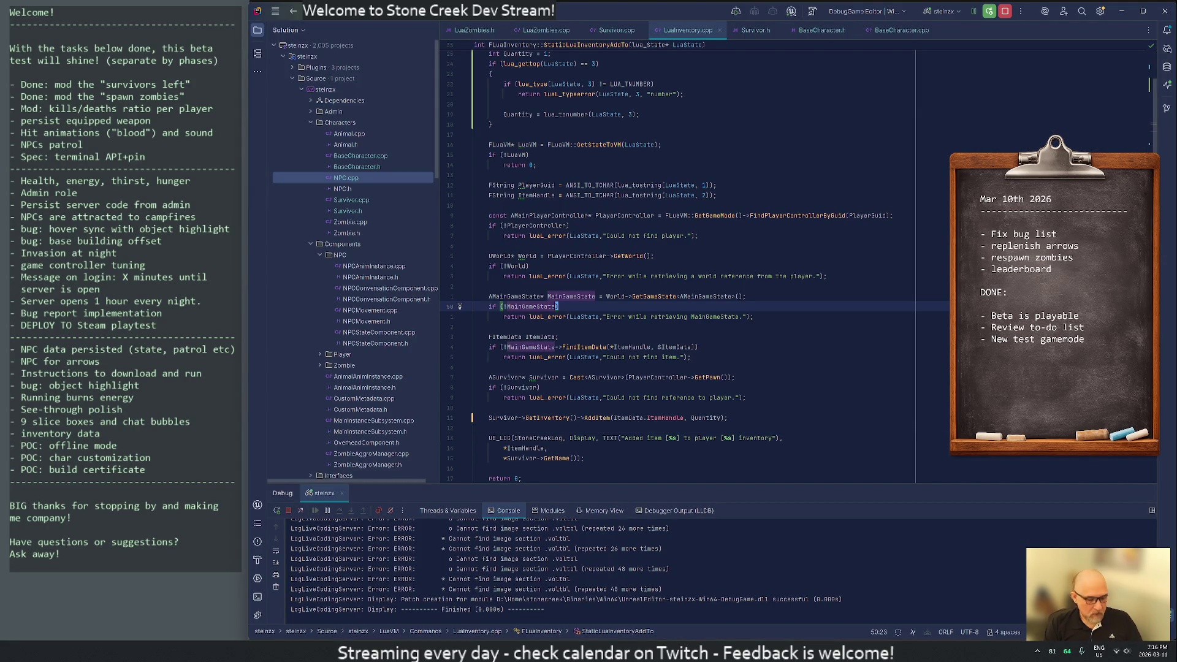
key(ctrl+t)
text(luainven)
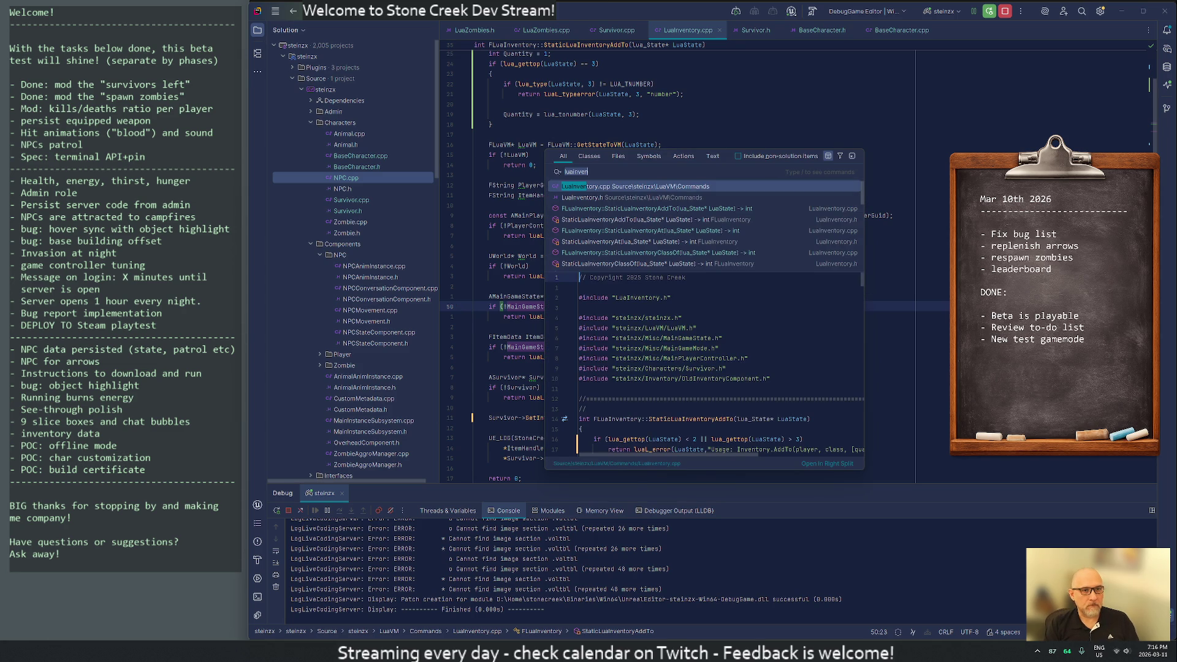
key(Escape)
key(ctrl+Tab)
text(/debug)
key(Return)
Step: Move from the DebugAction binding to the CodingAction binding and jump to the ToggleCoding definition
key(w)
key(w)
key(w)
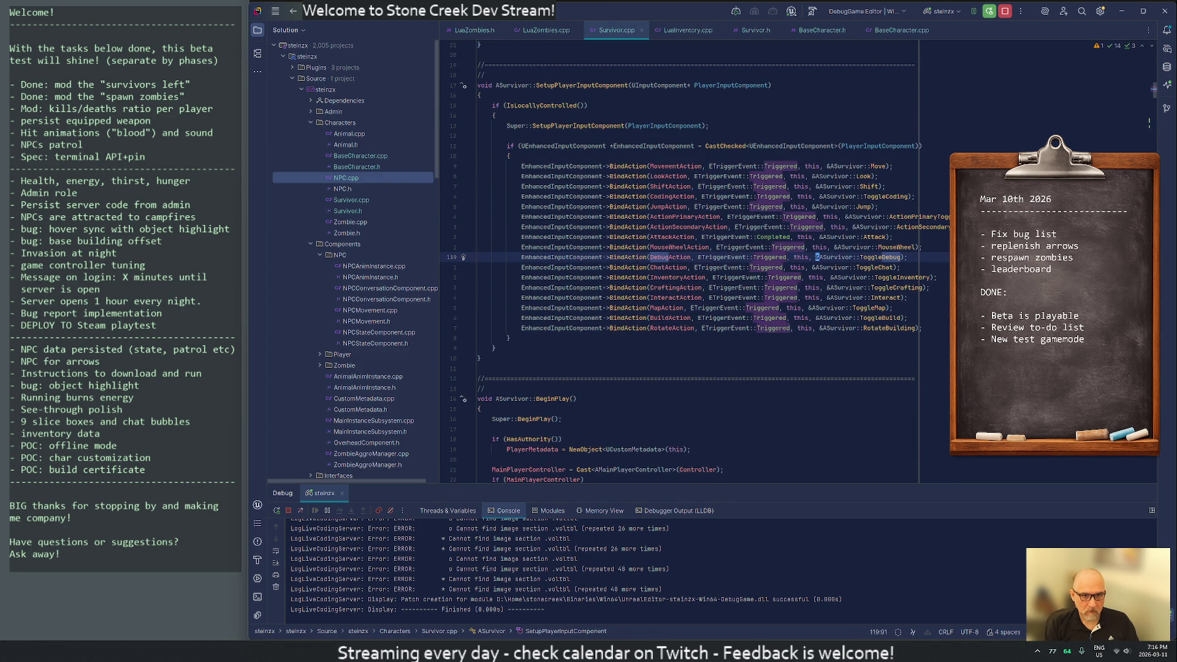
key(l)
key(l)
key(l)
key(Down)
key(Down)
key(Down)
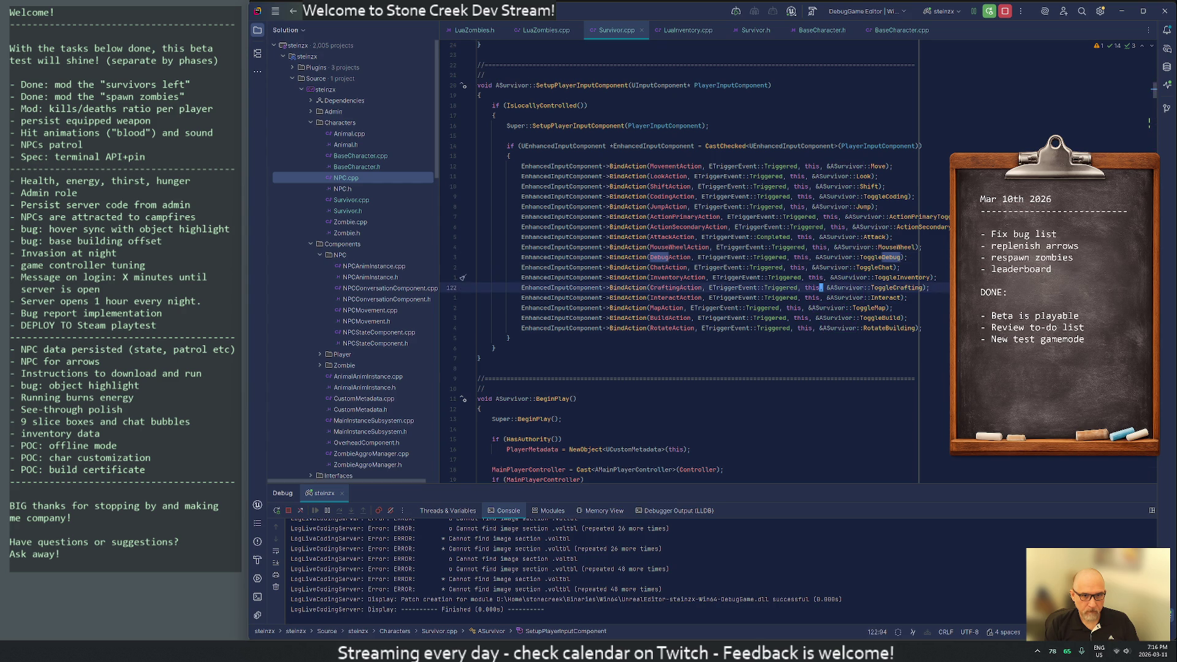
click(910, 196)
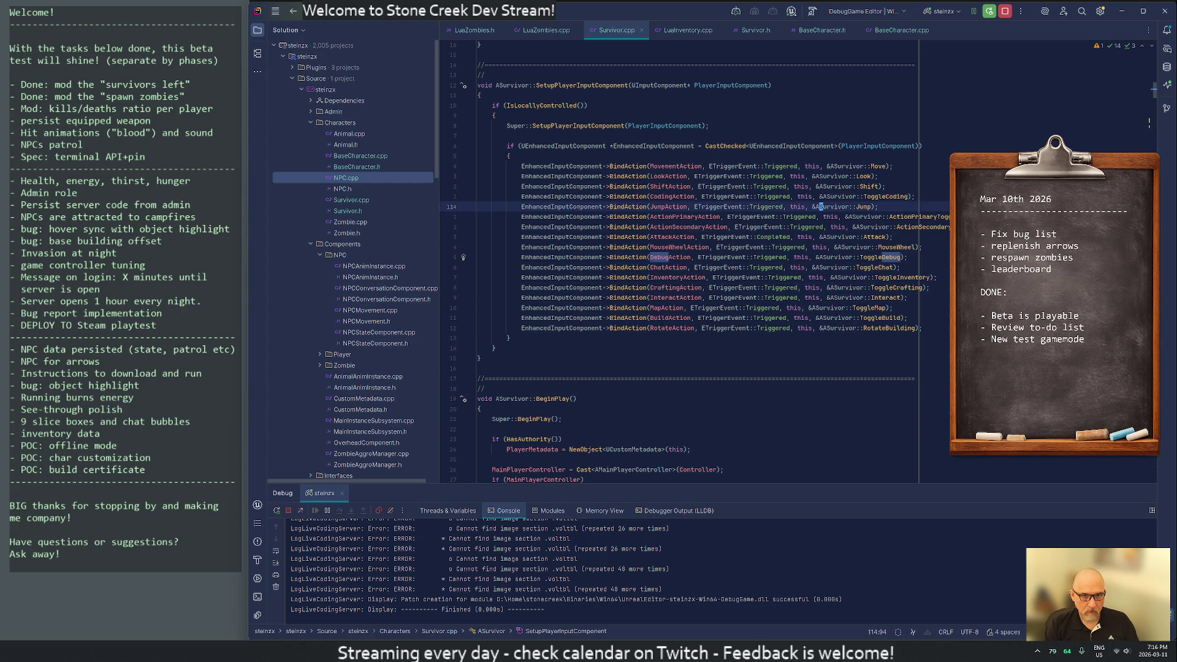
key(Left)
key(Left)
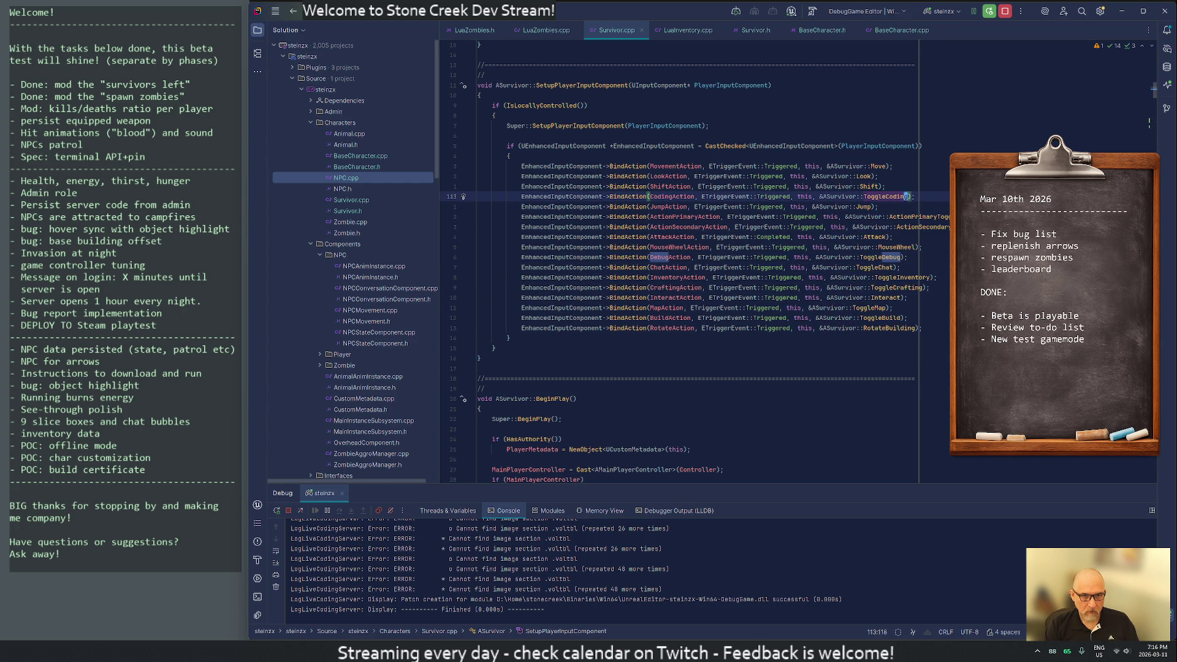
key(F12)
Step: Comment out the HUD toggle lines in ToggleCoding and save Survivor.cpp with :w
key(Down)
key(Down)
key(Home)
key(shift+Down)
key(shift+Down)
key(ctrl+slash)
key(Down)
text(:w)
key(Return)
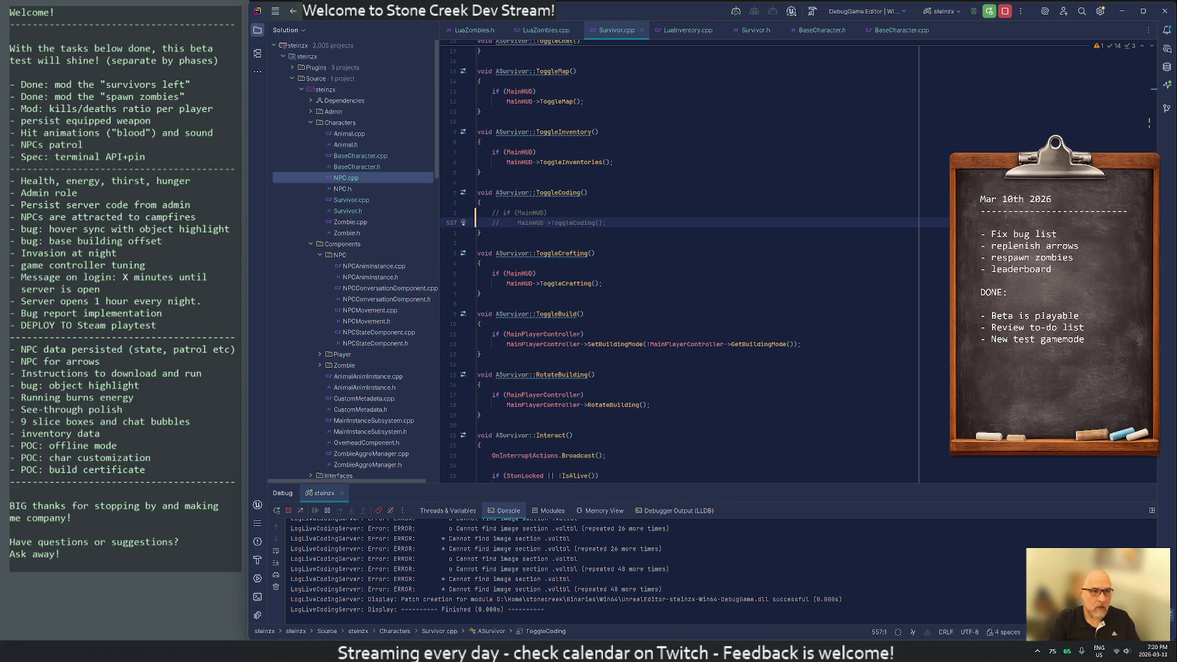
Step: Close Survivor.cpp and switch through VS Code back to the Unreal Editor level
middle_click(620, 28)
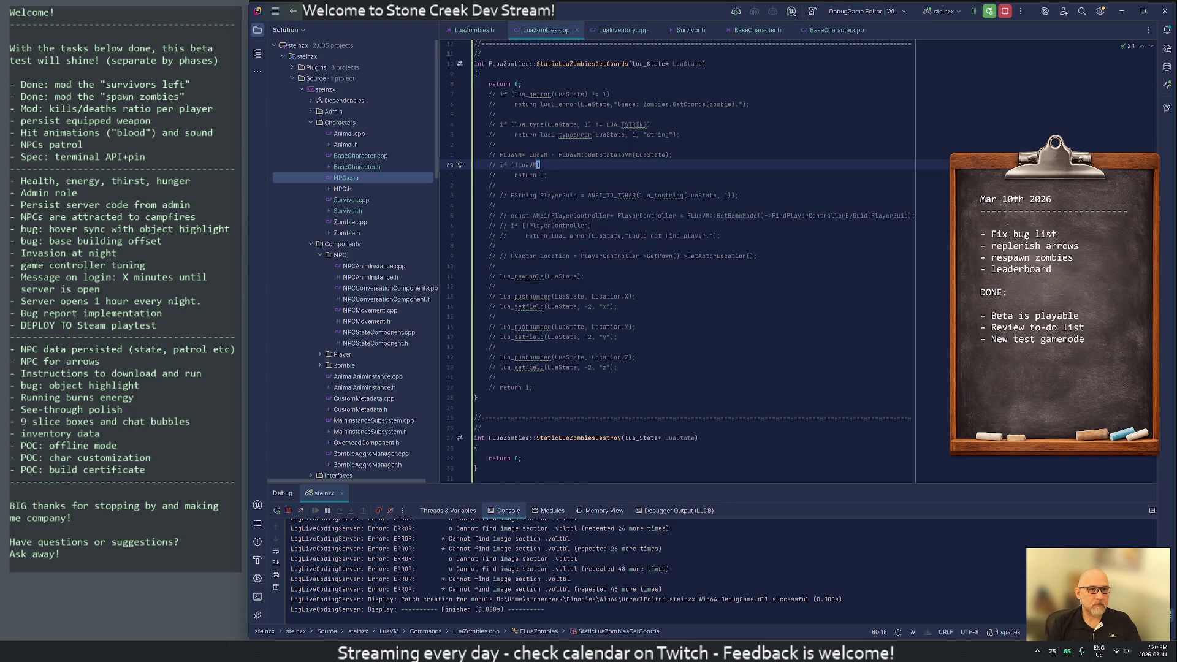
key(alt+Tab)
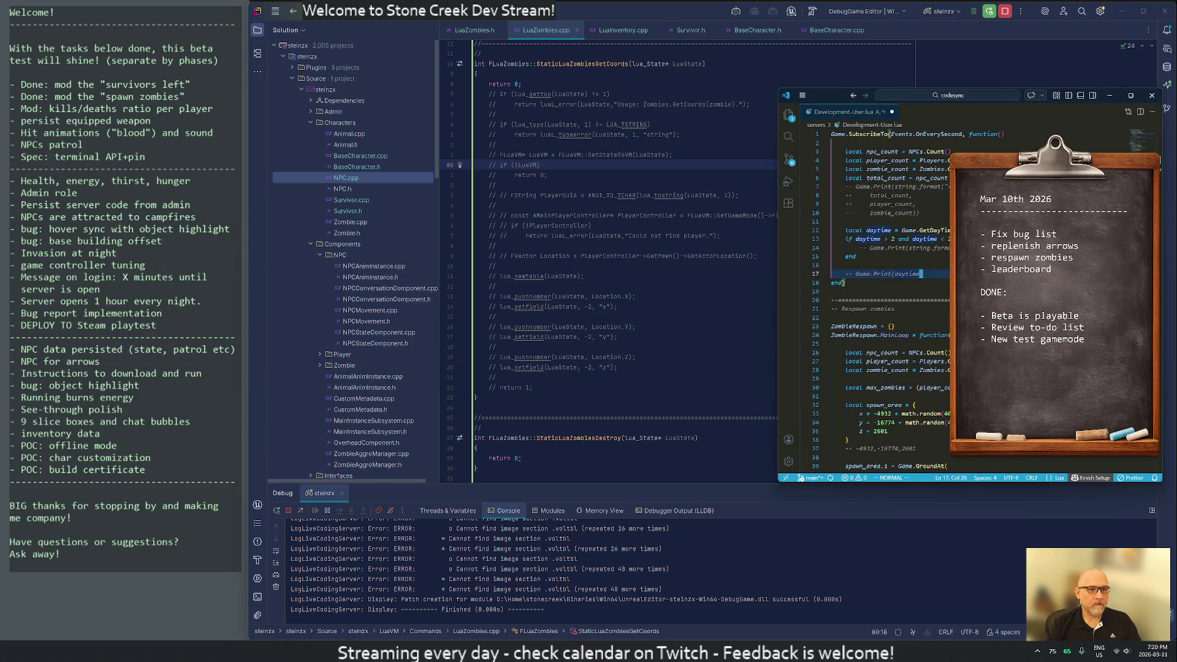
key(alt+Tab)
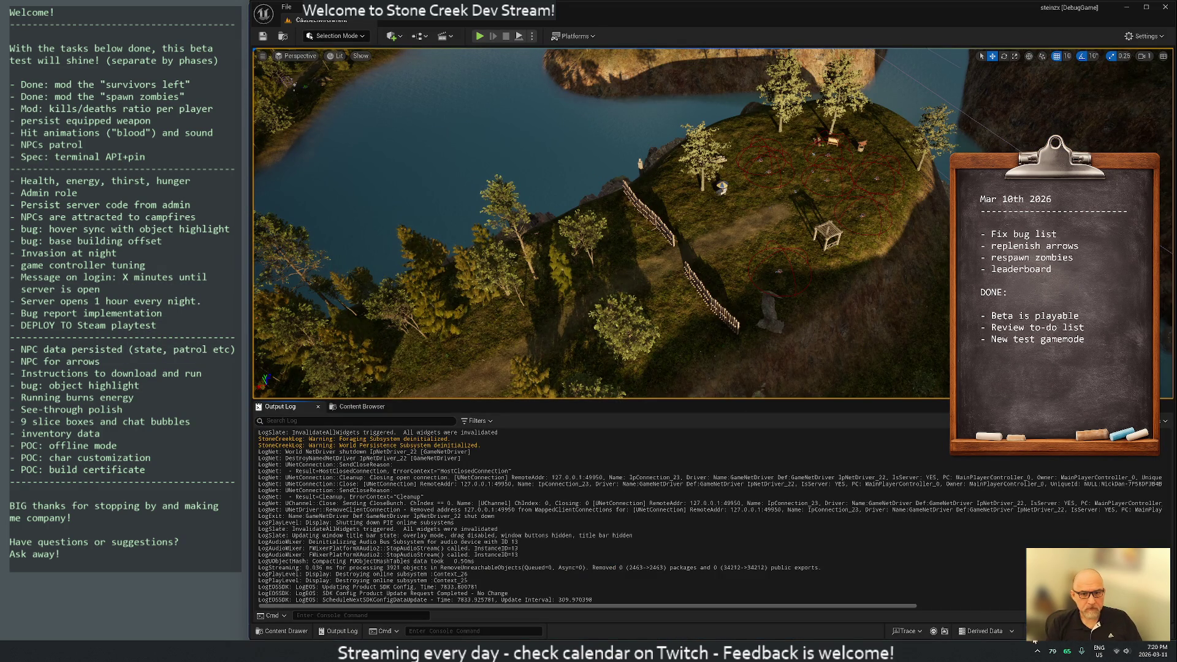
Step: Run another Live Coding recompile, close its build log, and start Play-In-Editor on the patched build
key(ctrl+alt+F11)
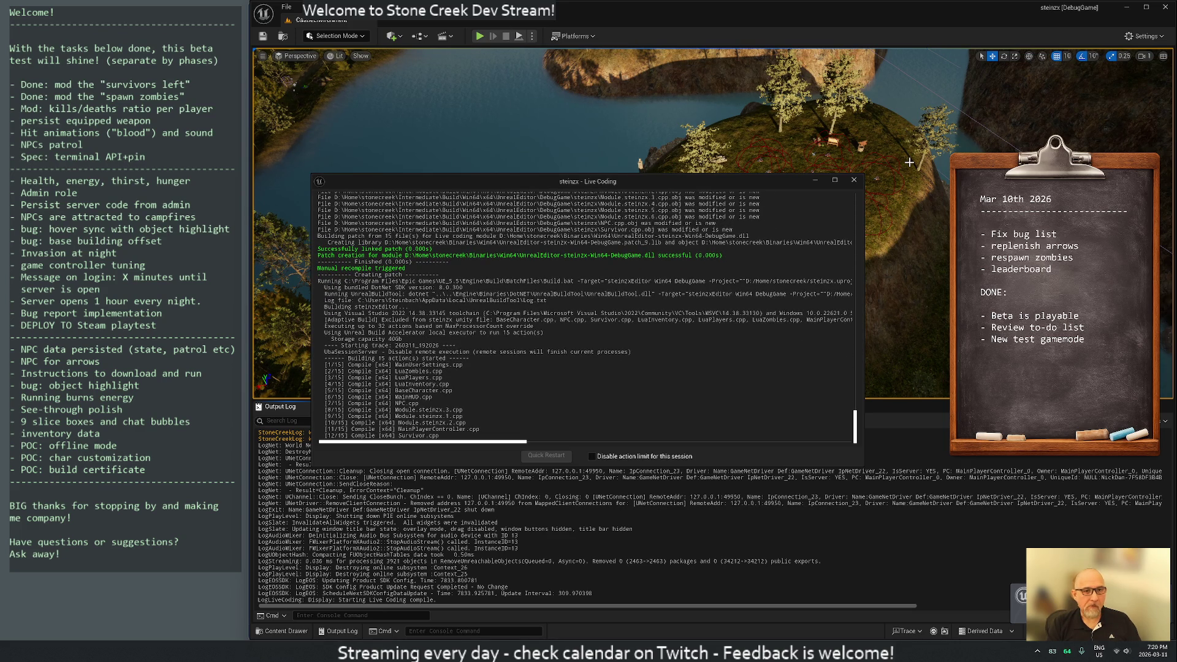
click(855, 182)
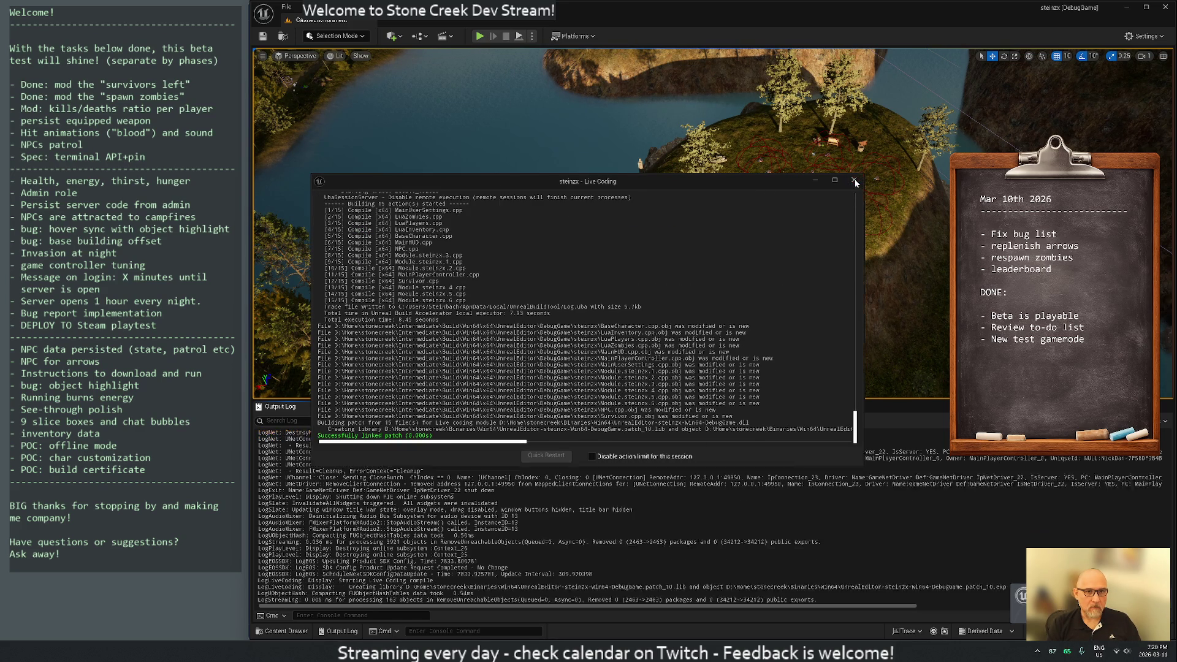
click(480, 37)
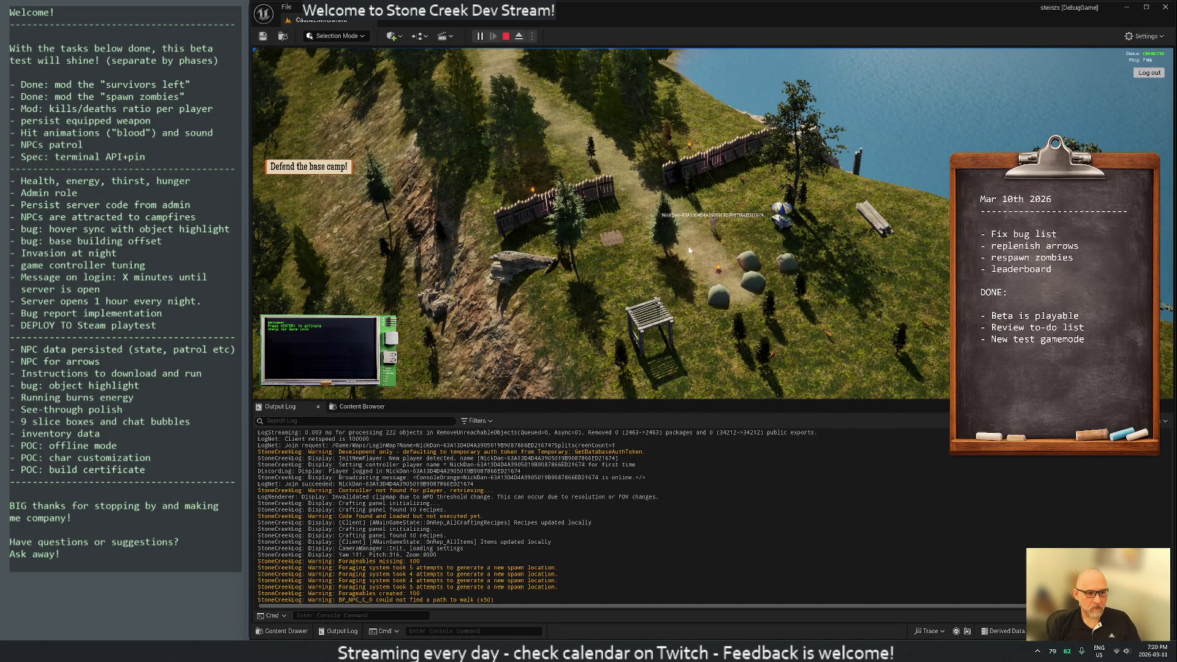
Step: Bring the Development-User.lua script in VS Code up beside the game running at camp
scroll(691, 251, up, 5)
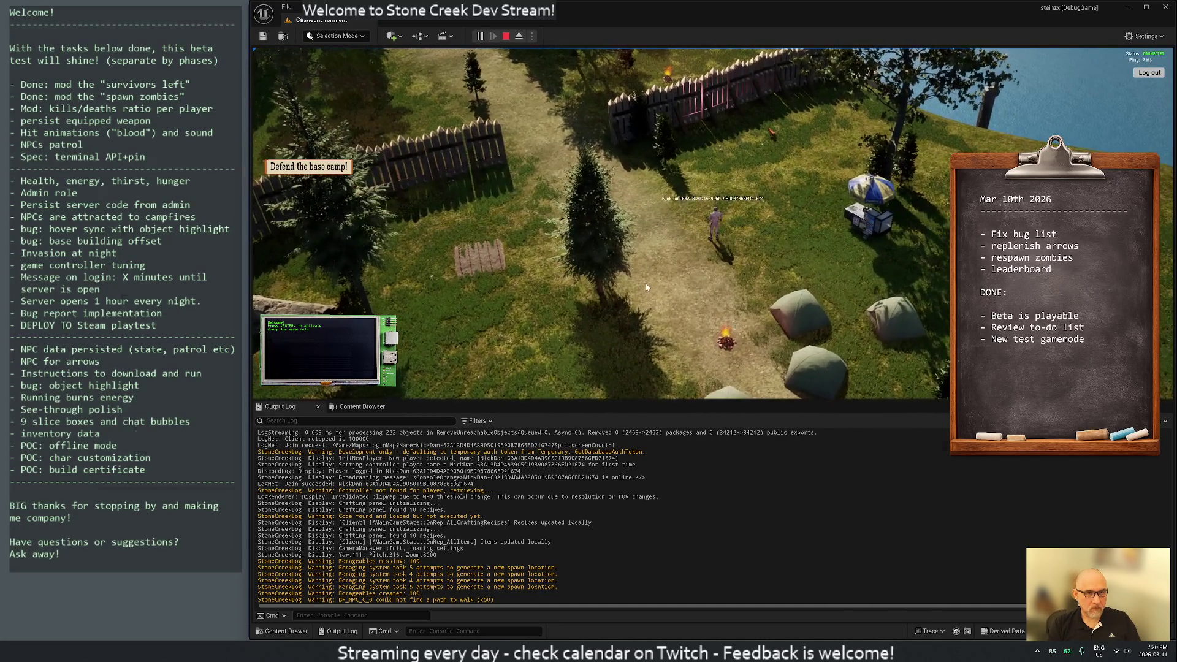
key(alt+Tab)
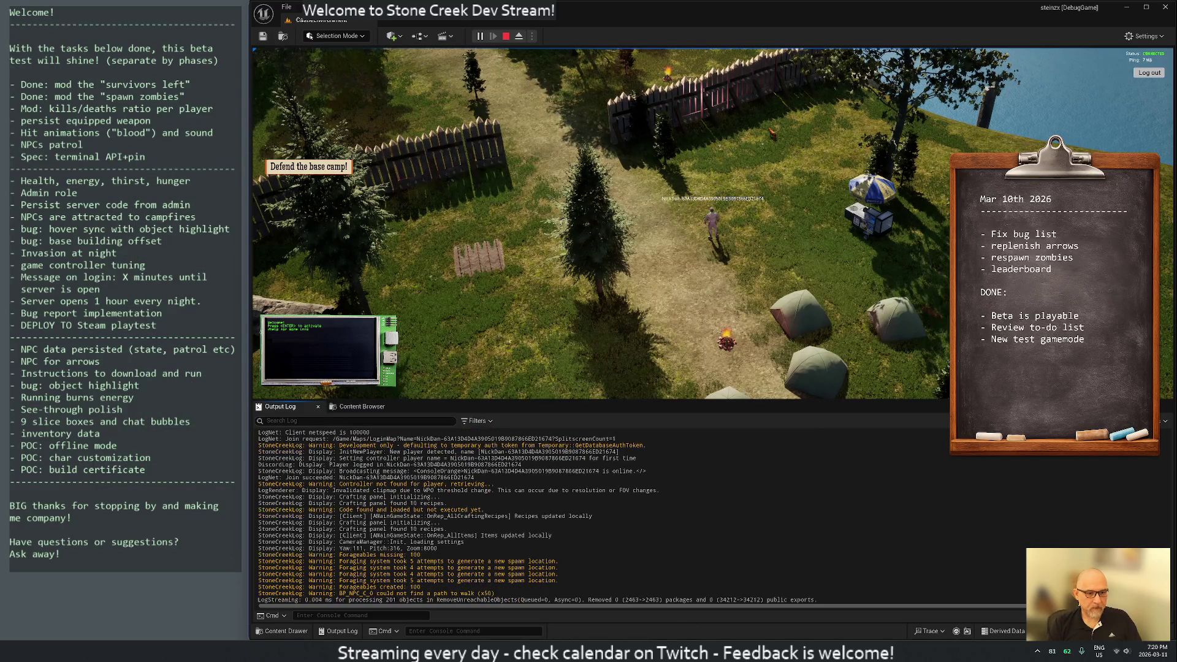
key(alt+Tab)
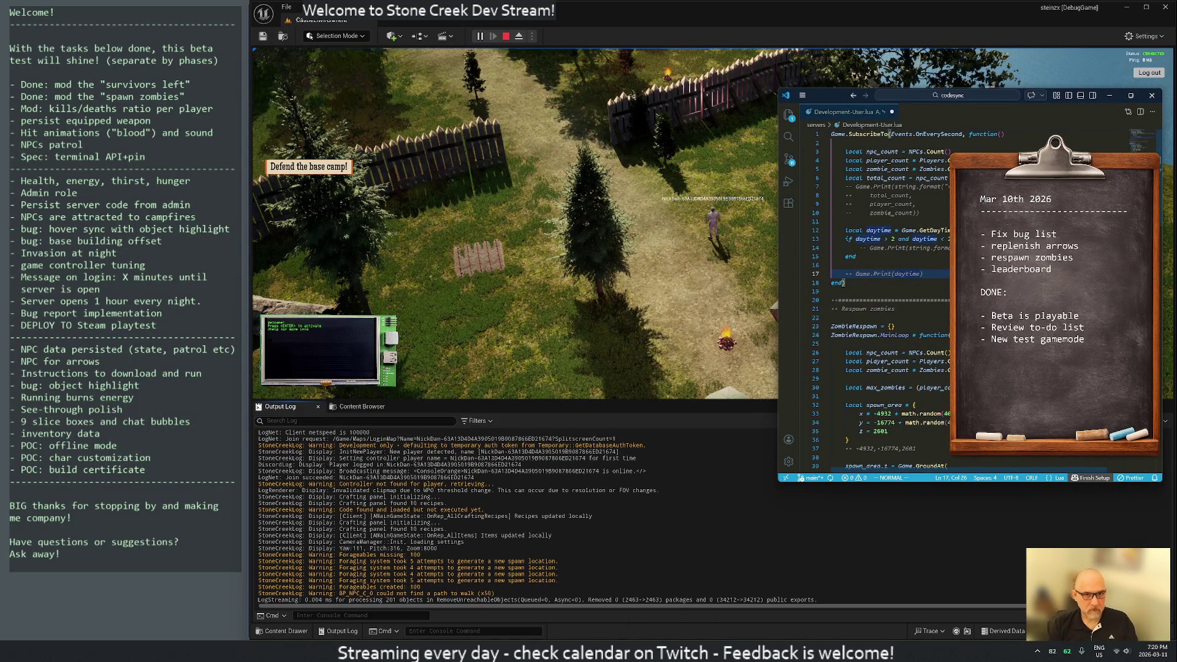
Step: Save Development-User.lua with :w so the server reloads it, then respawn the dead player
text(:w)
key(Return)
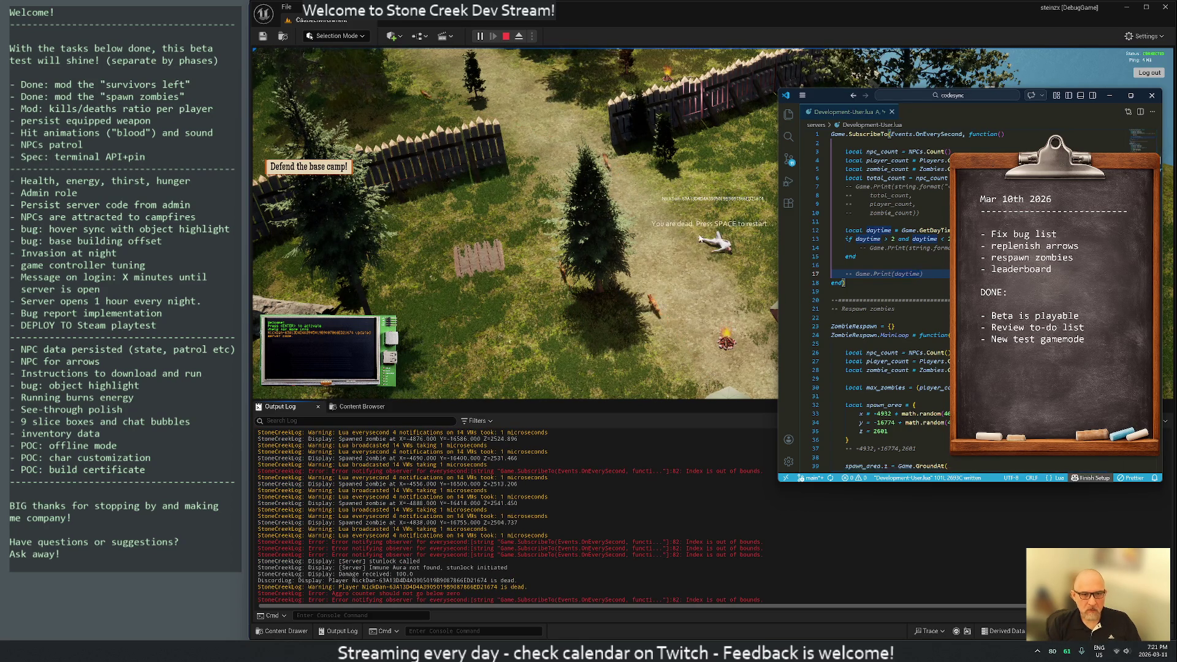
click(761, 301)
key(space)
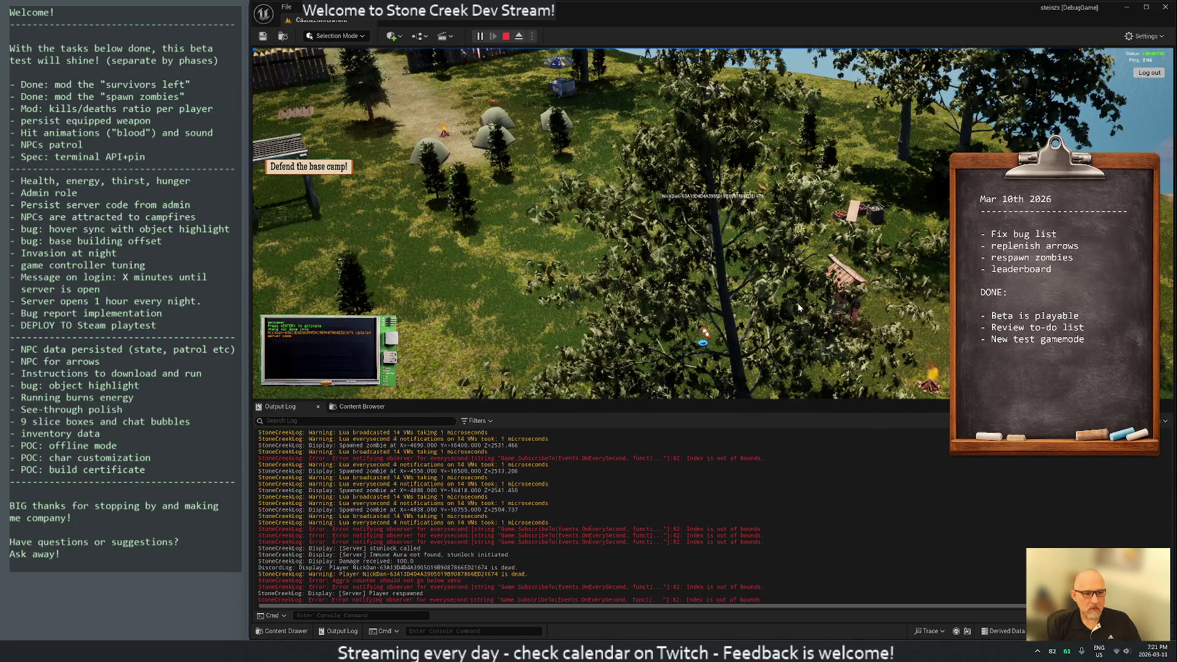
Step: Switch back to the Development-User.lua window in VS Code beside the running game
key(alt+Tab)
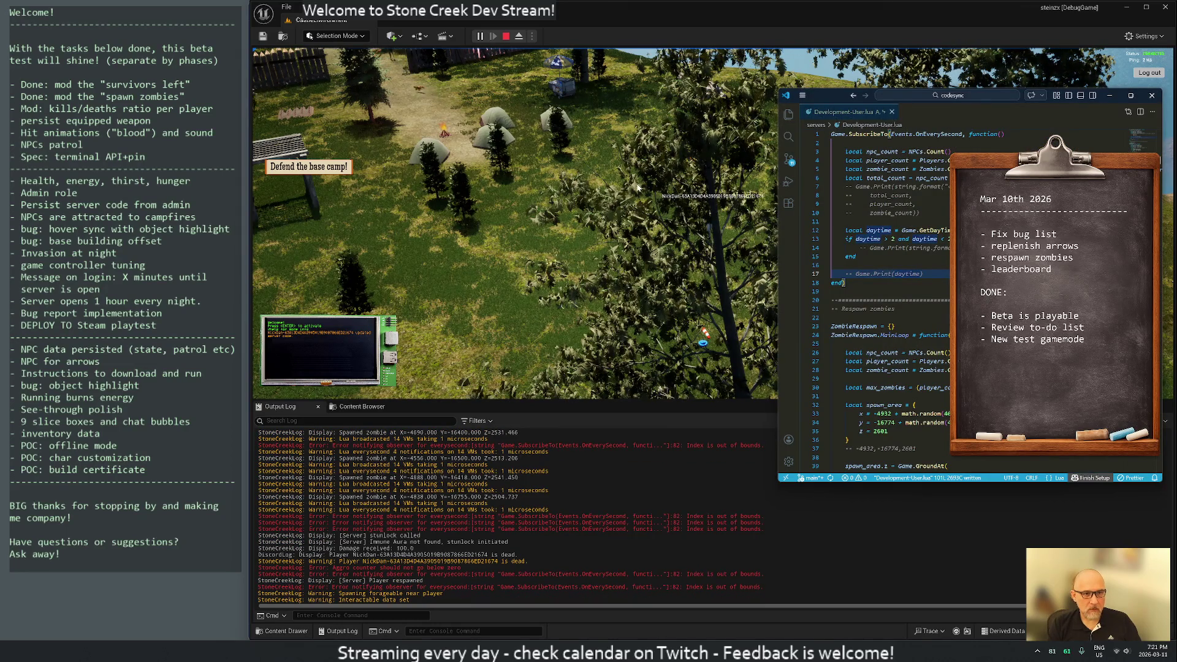
click(642, 230)
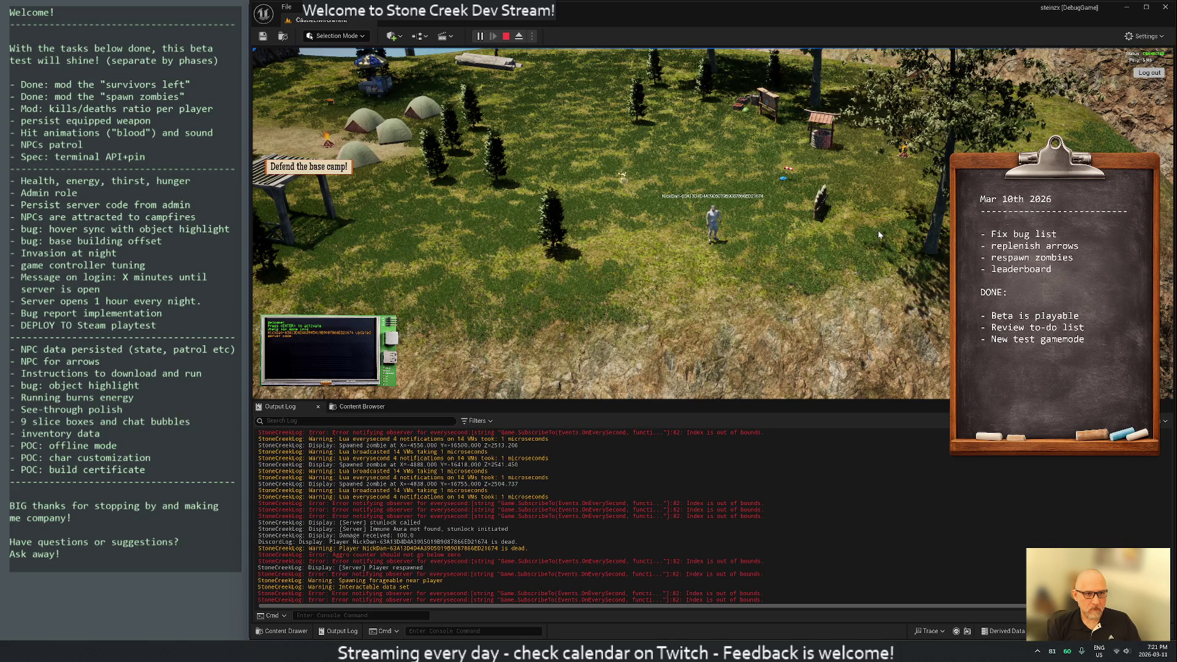
key(alt+Tab)
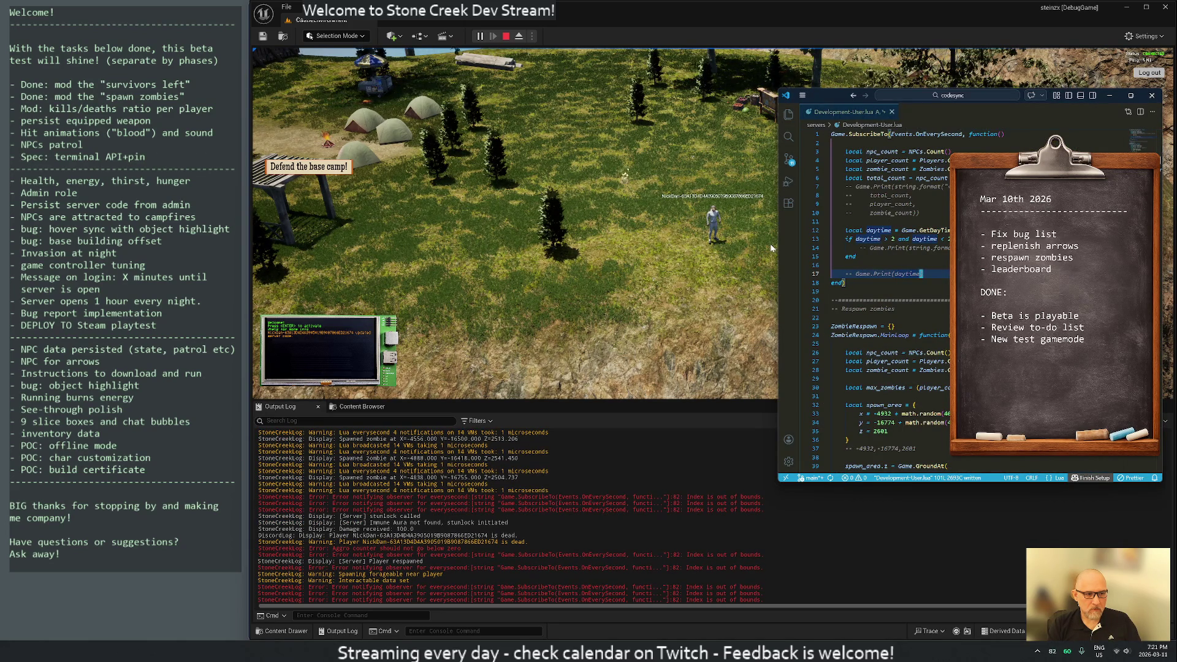
mouse_move(670, 652)
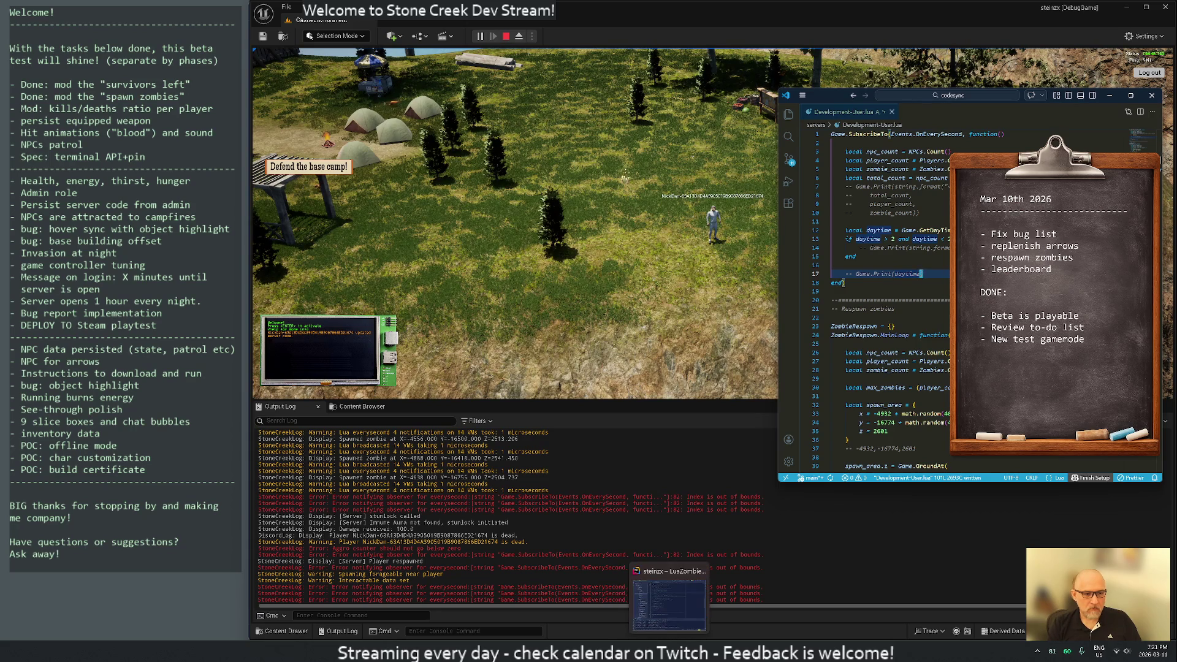
Step: Scroll to the Replenish arrows loop, select the commented print on line 85, and return to the game
scroll(889, 294, down, 8)
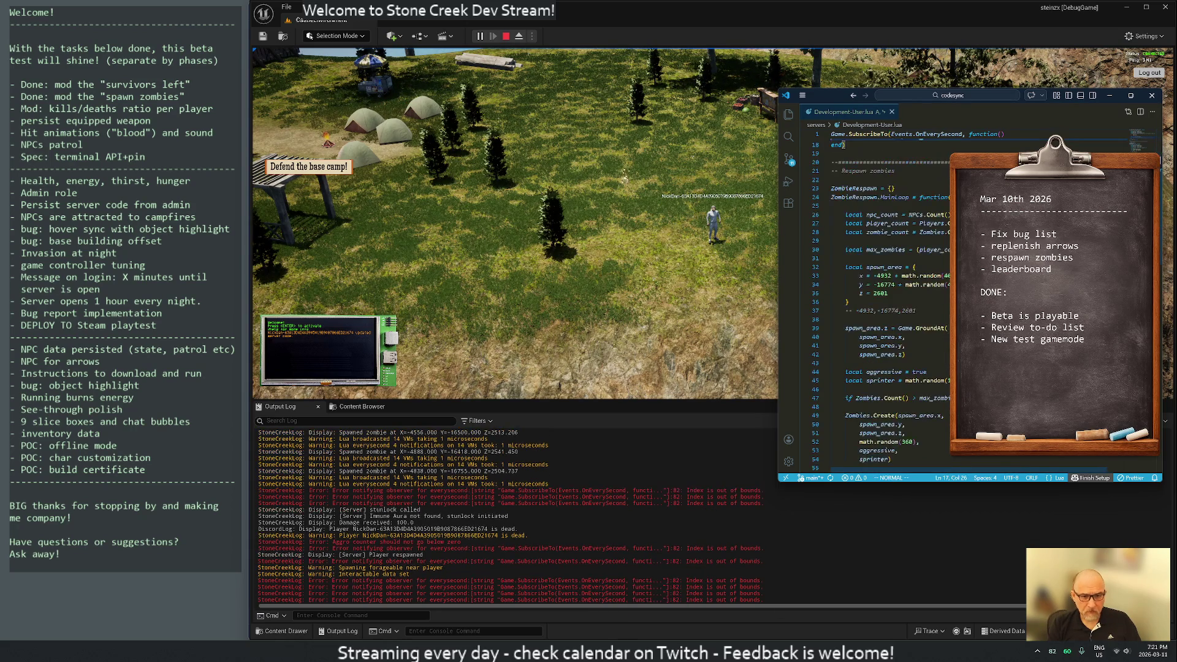
scroll(889, 295, down, 13)
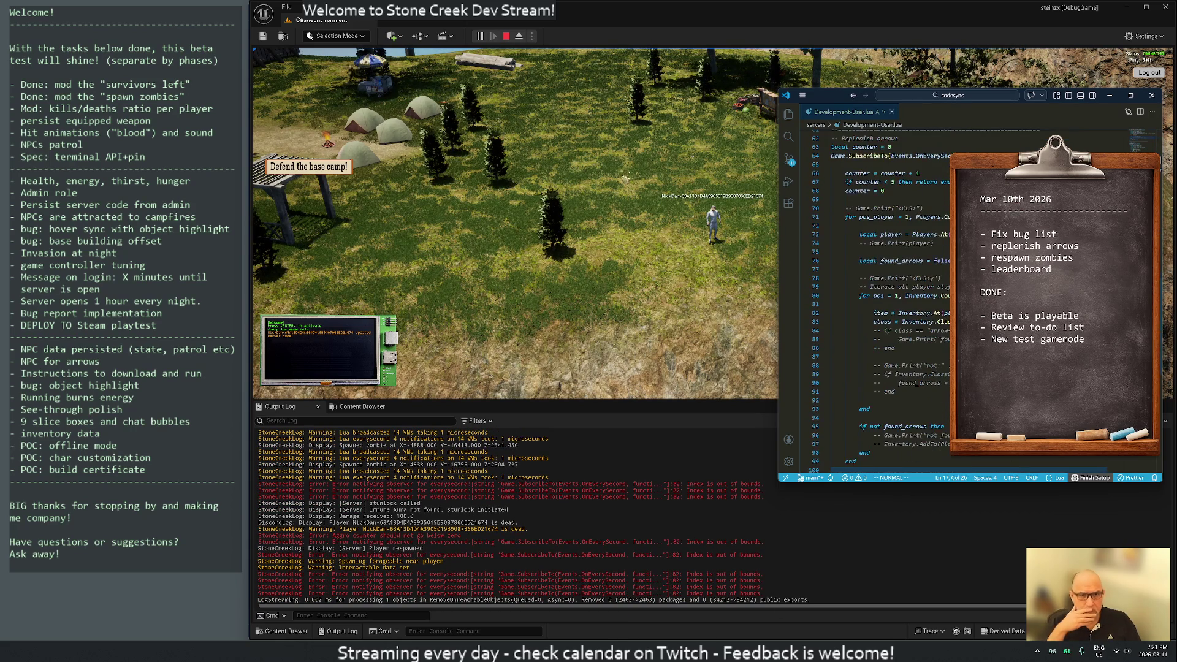
scroll(889, 294, down, 2)
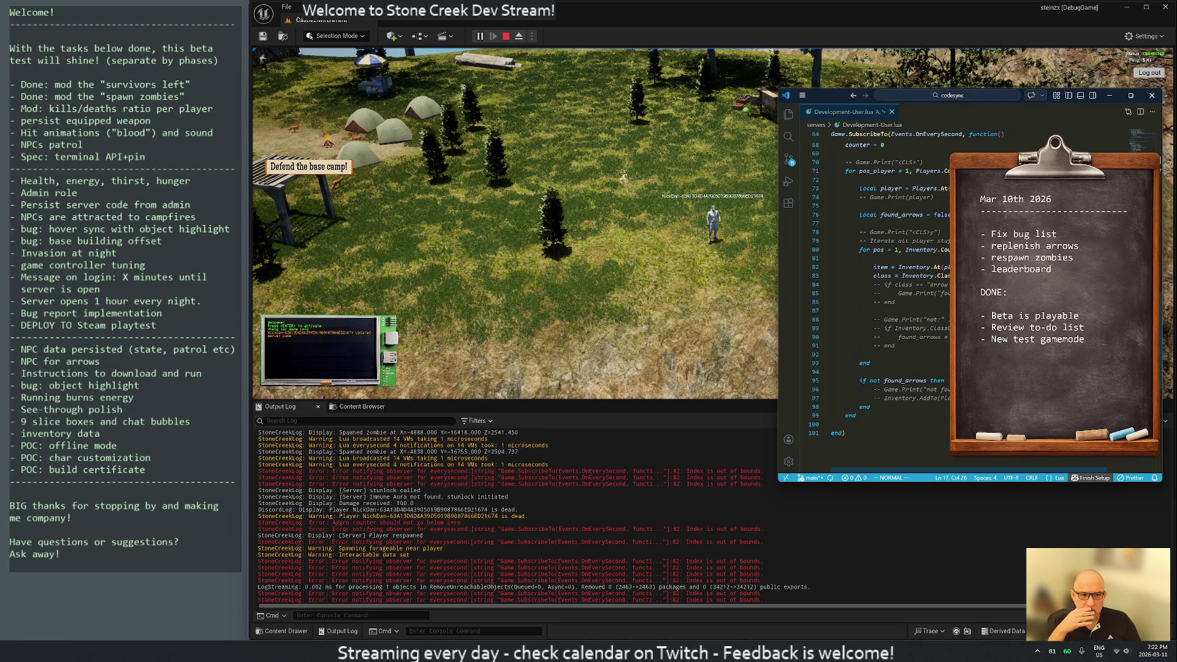
click(910, 293)
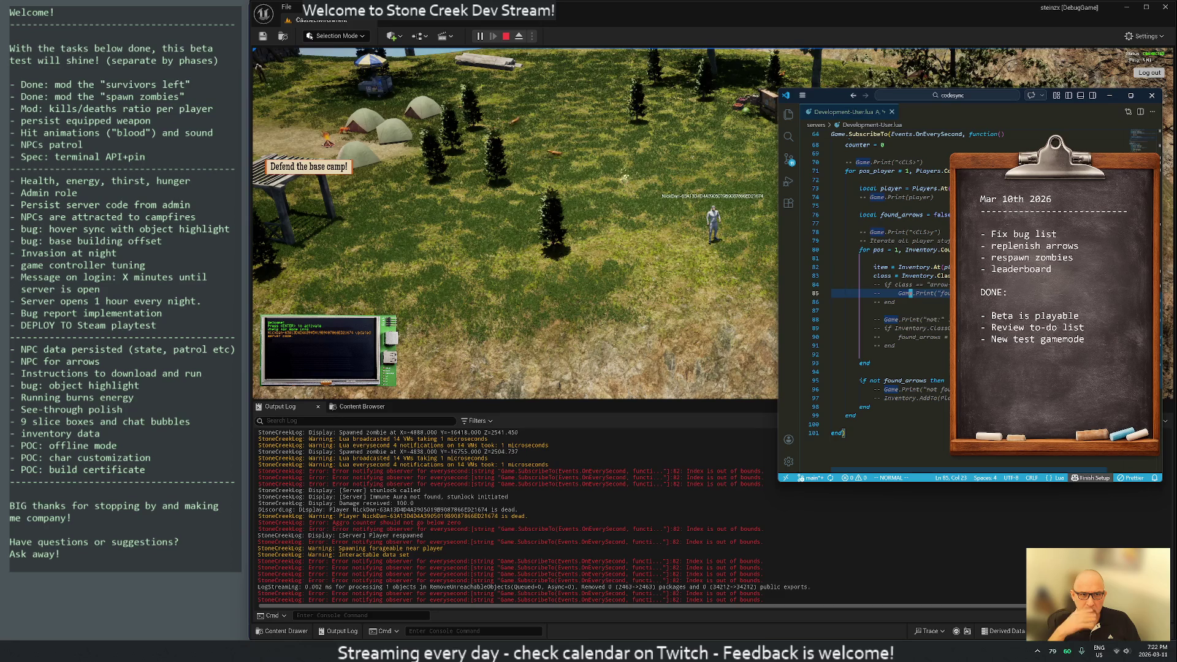
click(649, 219)
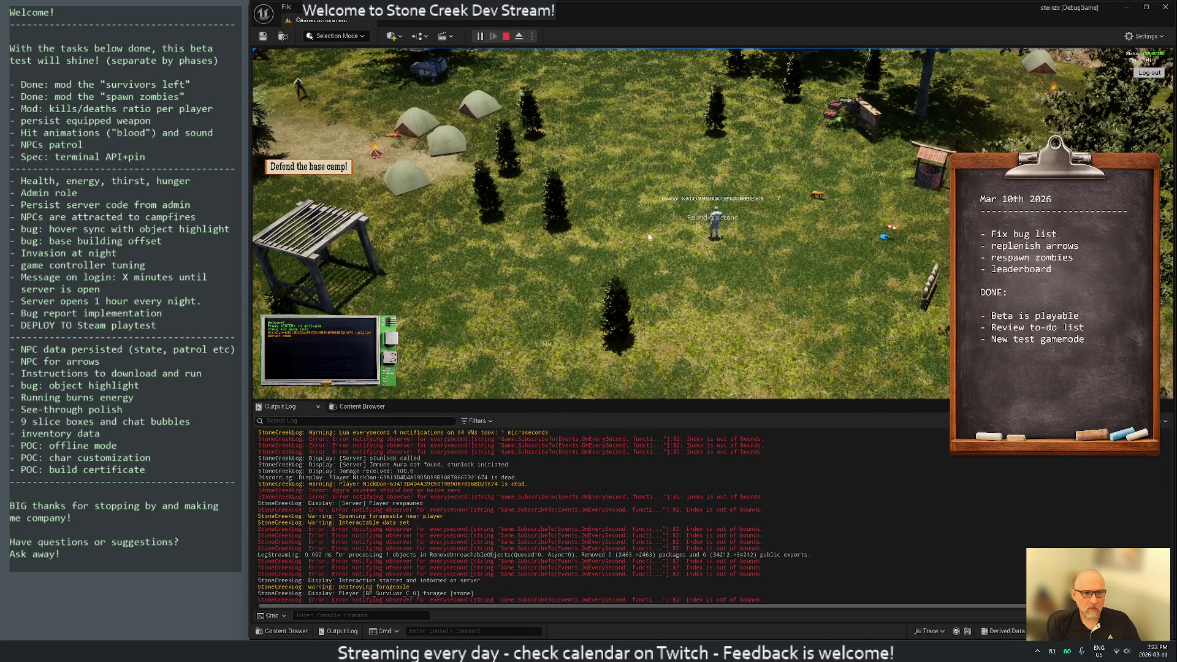
Step: Open the player's inventory panel in game, then switch back to the Development-User.lua script
scroll(650, 196, down, 3)
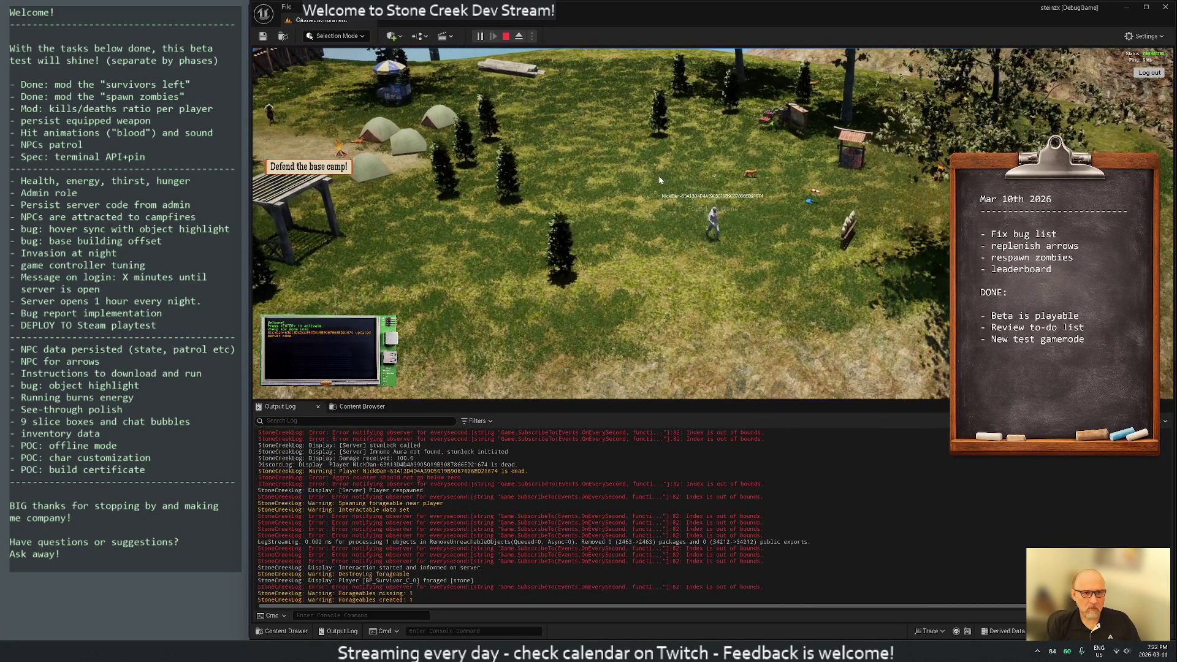
key(i)
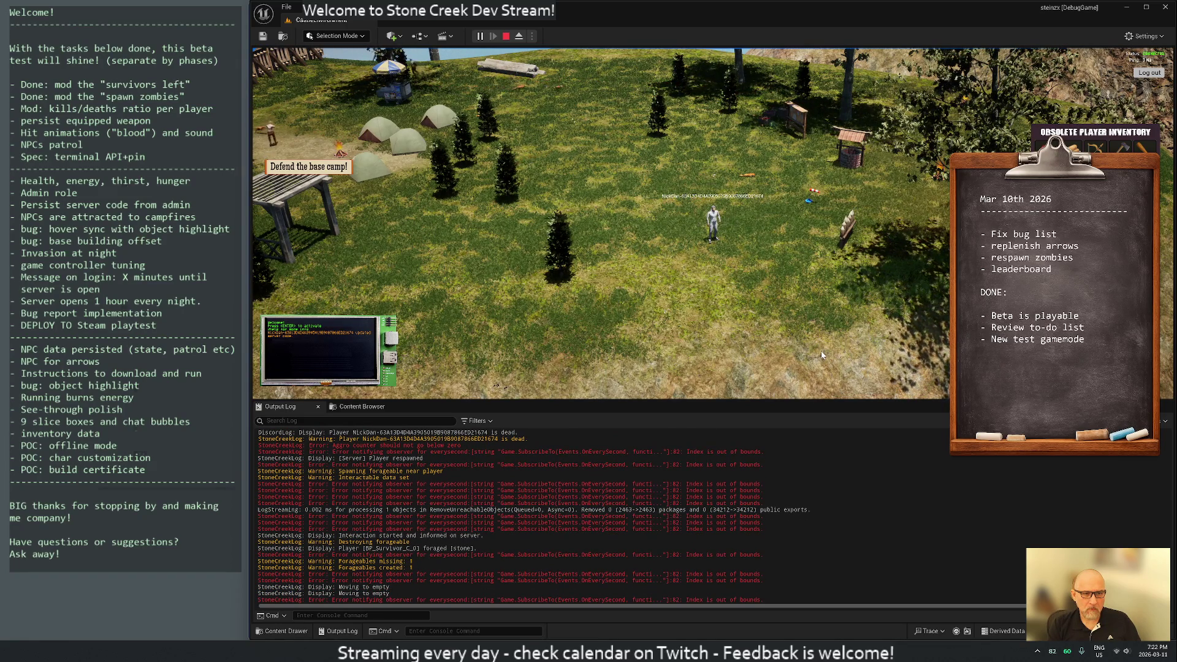
key(alt+Tab)
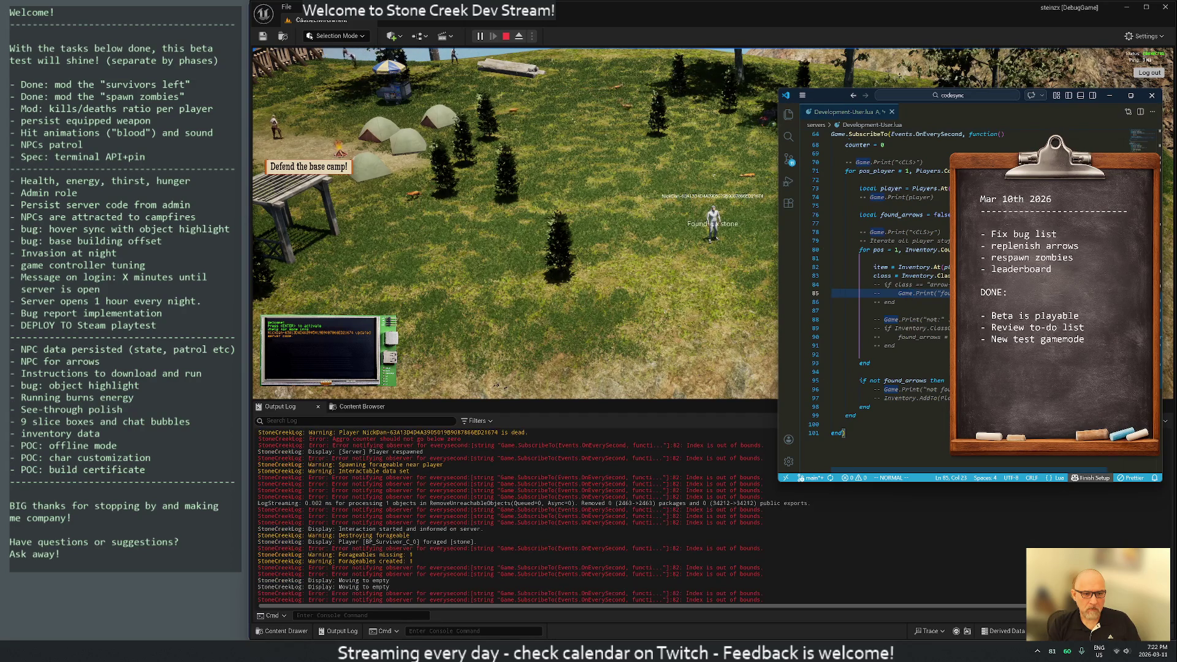
Step: Comment out the item and class lookups on lines 82–83 and add blank lines below them
click(918, 267)
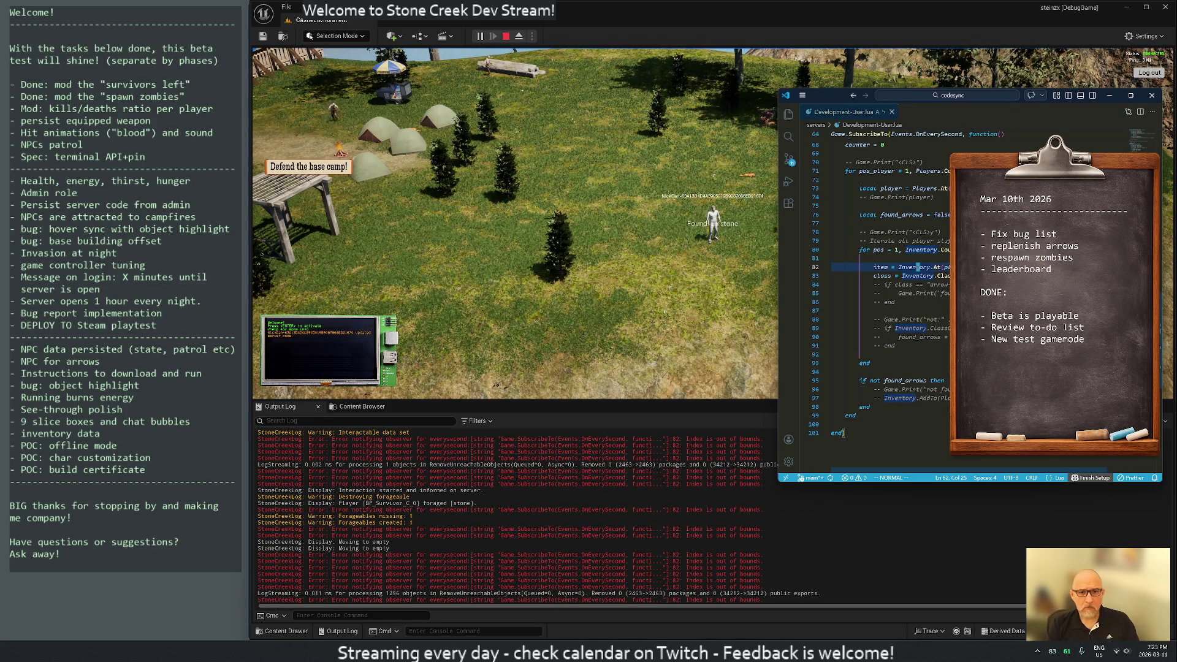
key(g)
key(c)
key(j)
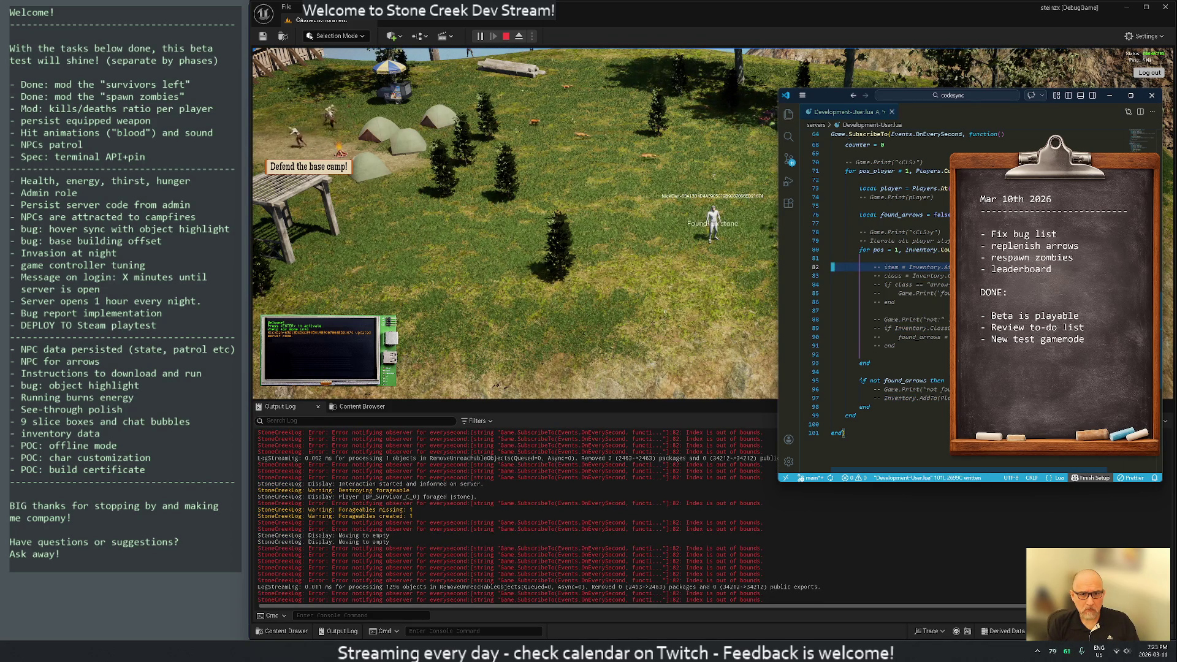
key(j)
key(o)
key(Return)
key(Return)
key(Escape)
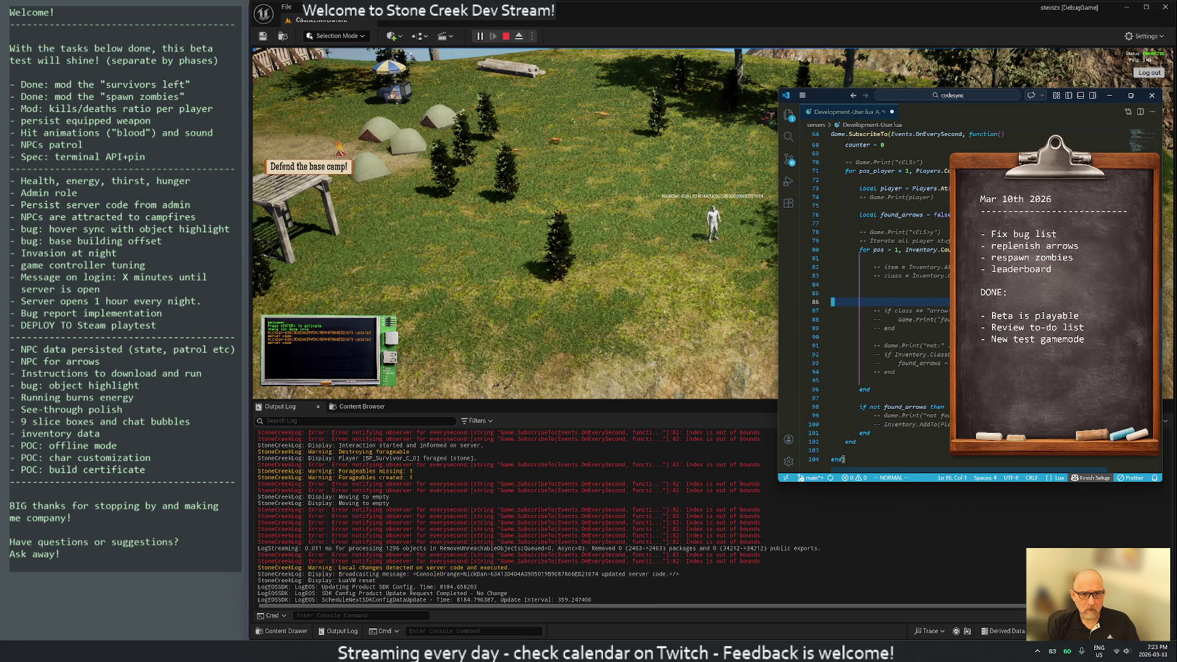
Step: Uncomment the Inventory.At lookup on line 82, save with :w to reload, and switch to Rider
key(k)
key(k)
key(k)
key(ctrl+slash)
text(:w)
key(Return)
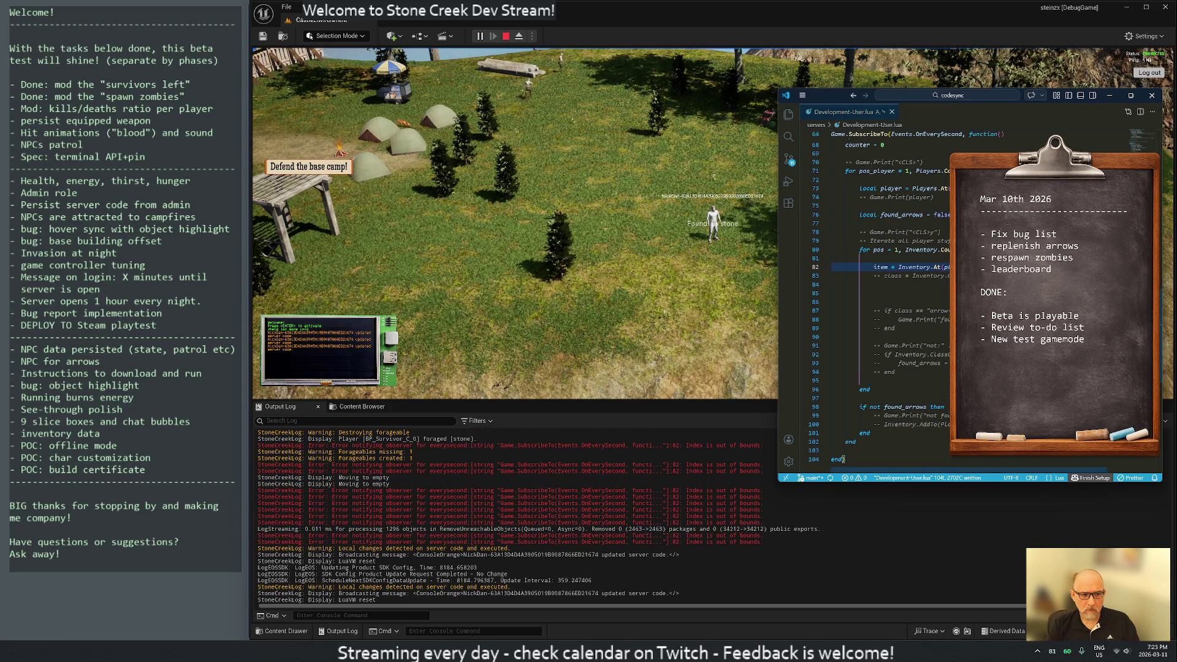
key(j)
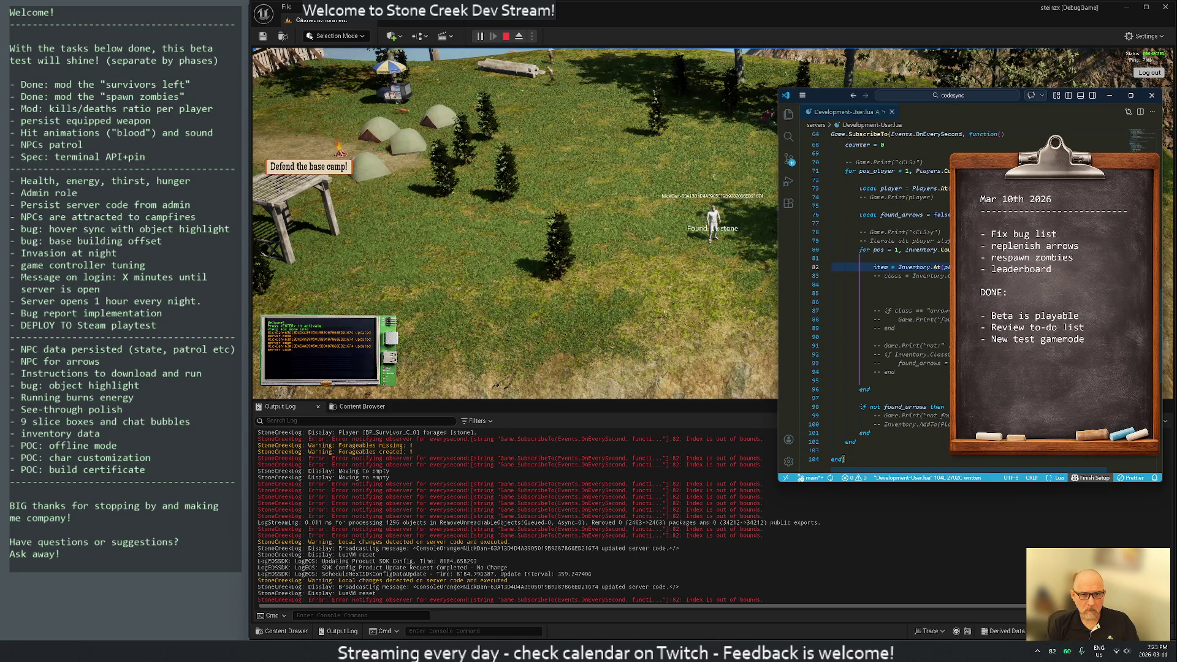
key(alt+Tab)
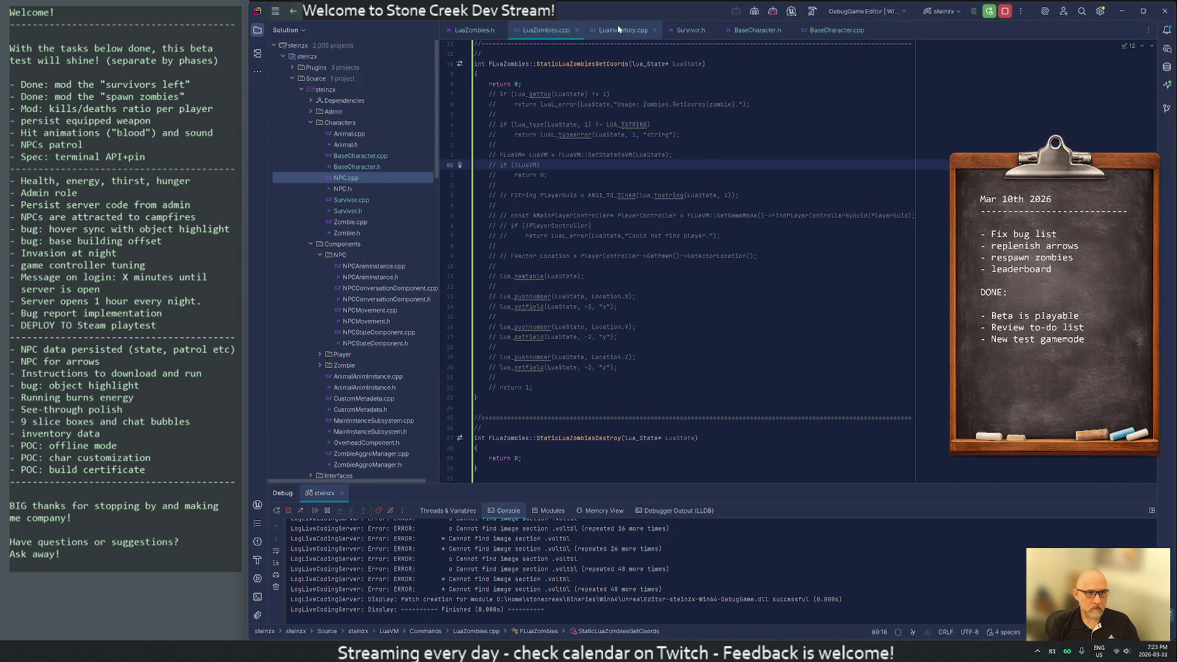
Step: Open LuaInventory.cpp and go to StaticLuaInventoryAt's usage, number-type and out-of-bounds error lines
click(623, 29)
scroll(675, 264, up, 5)
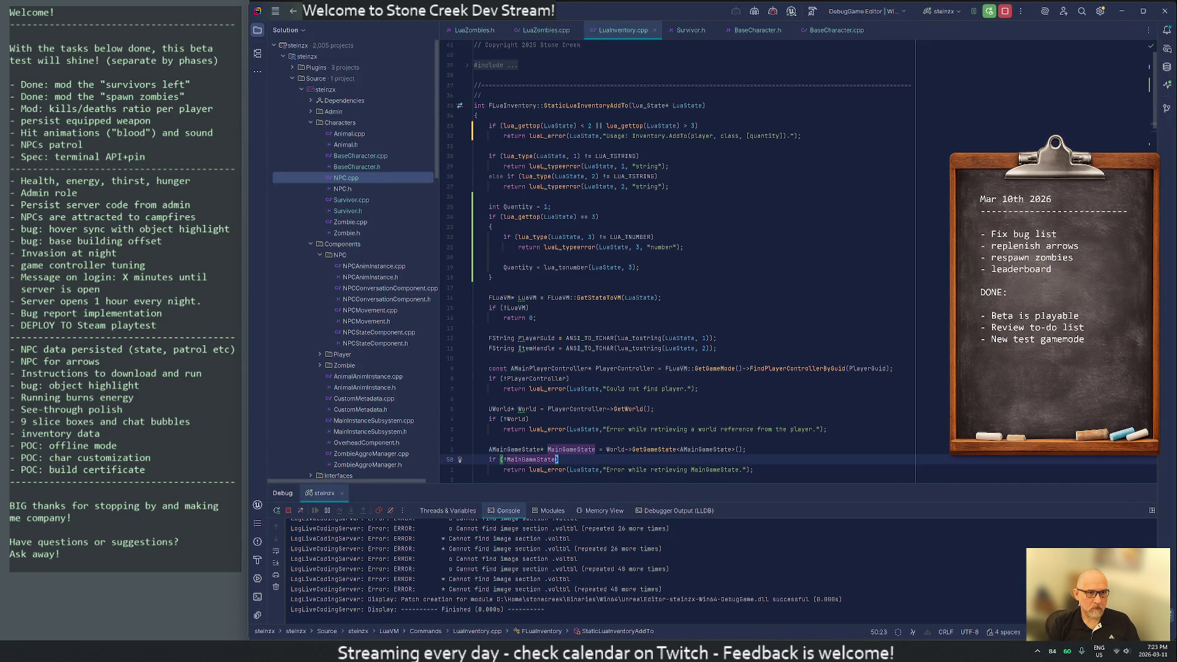
scroll(674, 264, down, 2)
scroll(674, 264, down, 10)
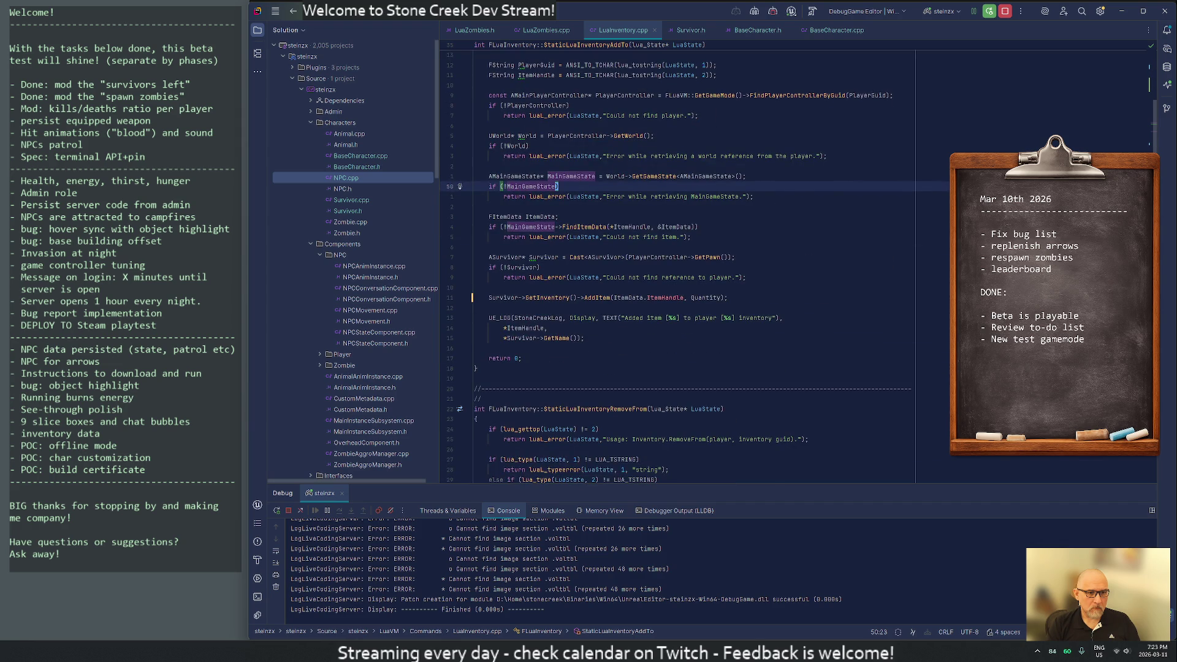
scroll(674, 264, down, 7)
scroll(674, 264, down, 12)
scroll(675, 264, up, 1)
click(713, 126)
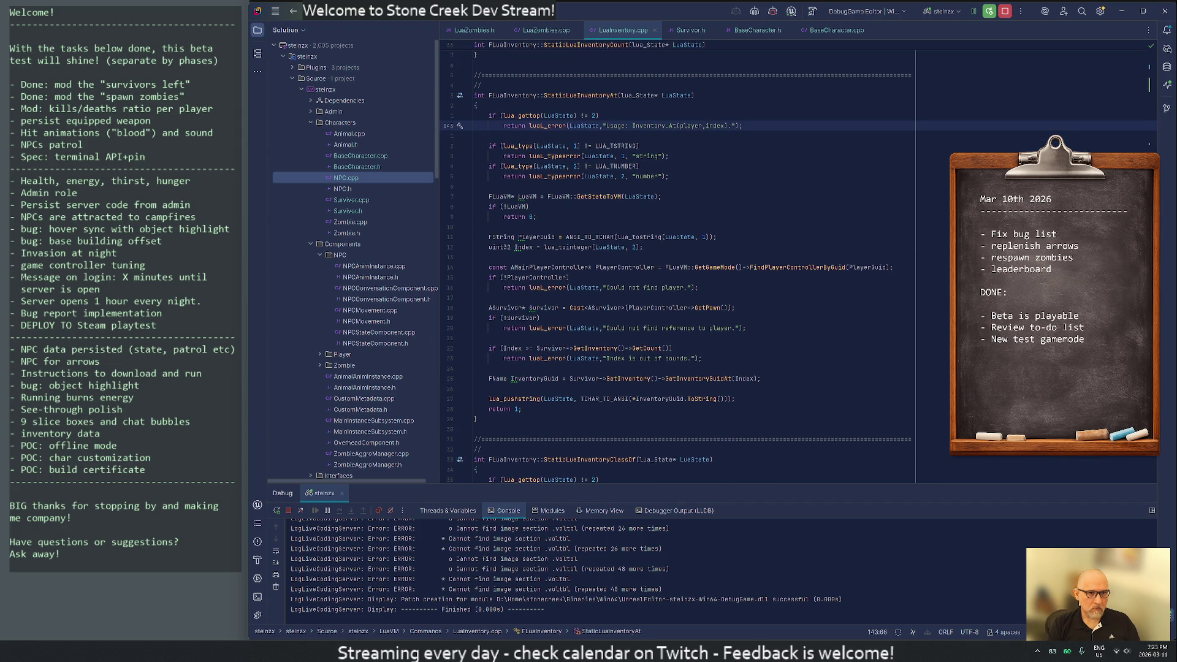
click(648, 176)
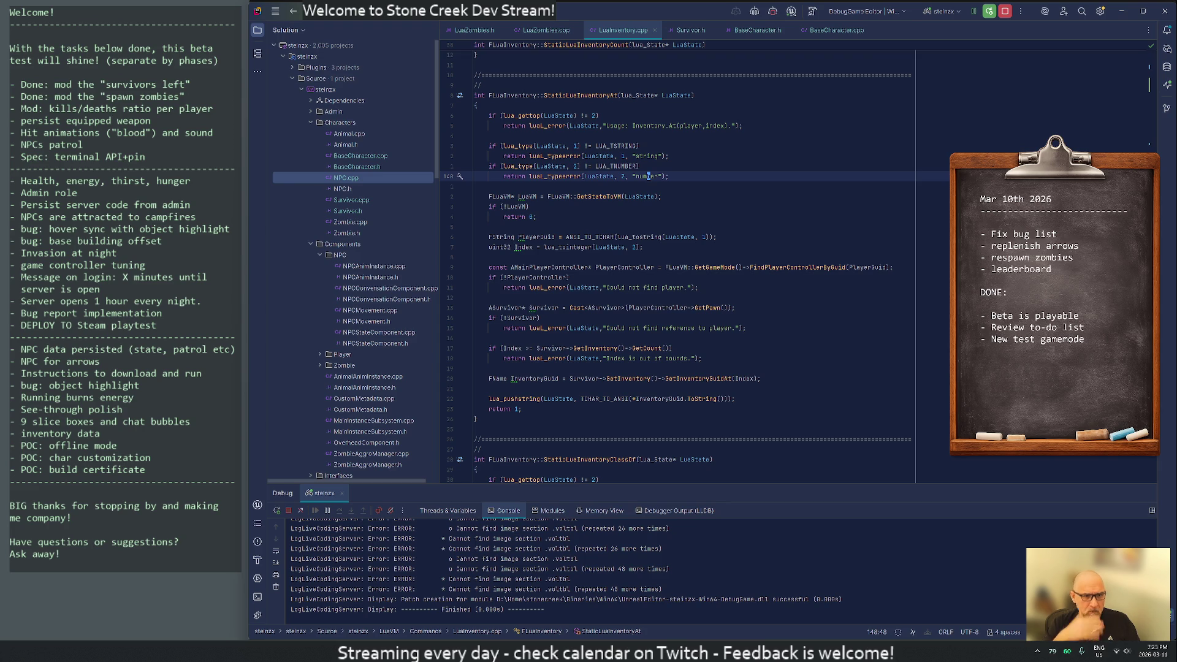
click(689, 358)
Step: Extend the out-of-bounds message with '(requested %d but total items is %d)'
text((requested)
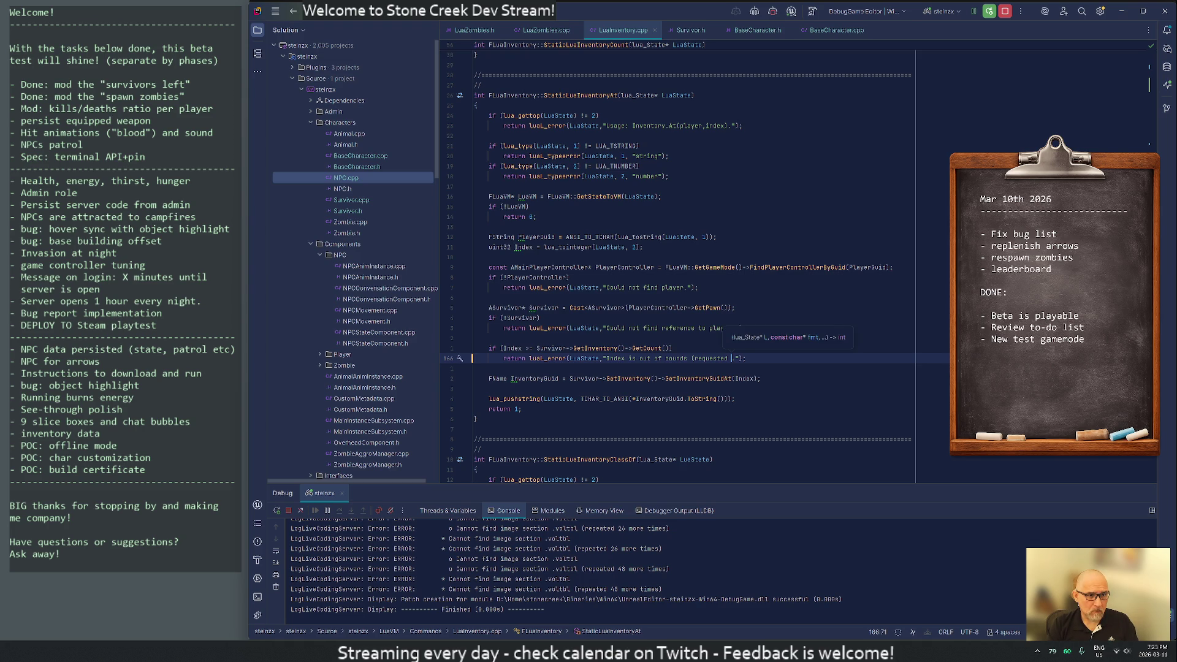
text( %d but)
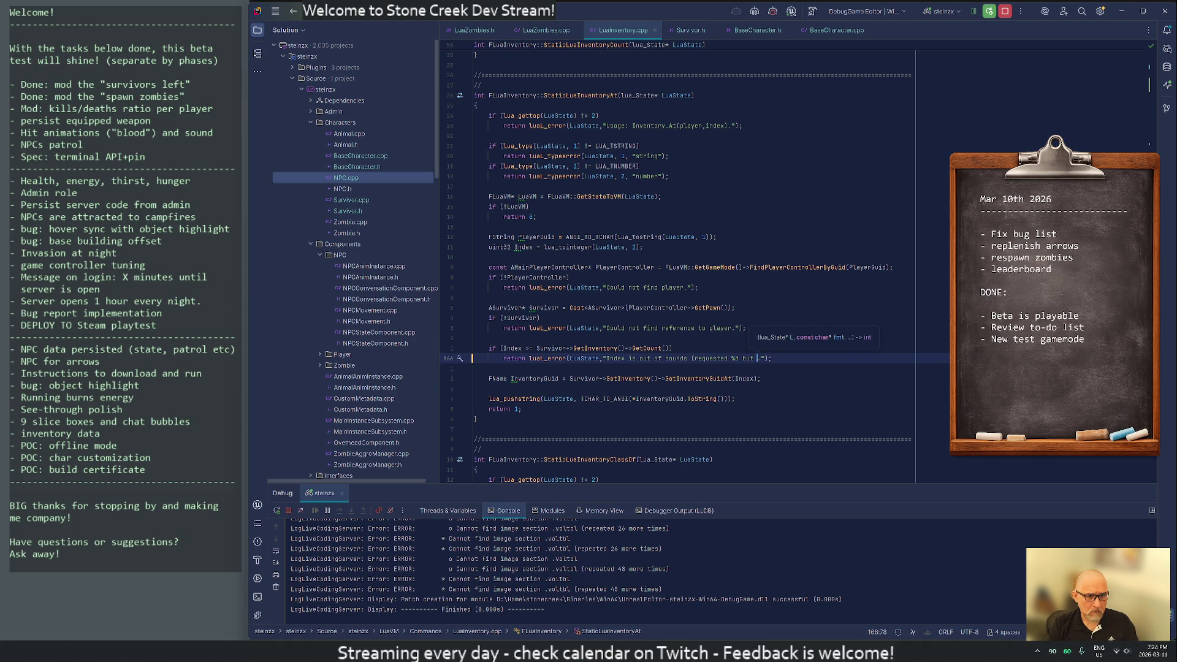
text( total items is )
text(%d)
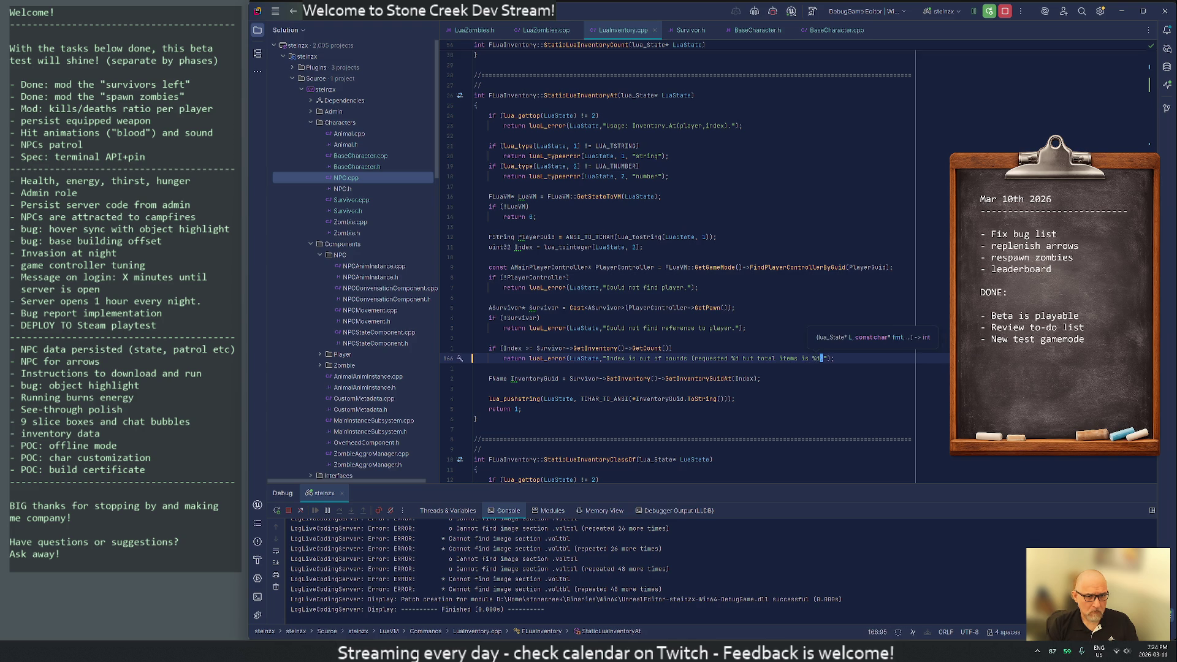
click(832, 358)
key(Left)
Step: Pass Index and the item count GetCount() as arguments to the lual_error call
key(ctrl+shift+f)
text(lual_error)
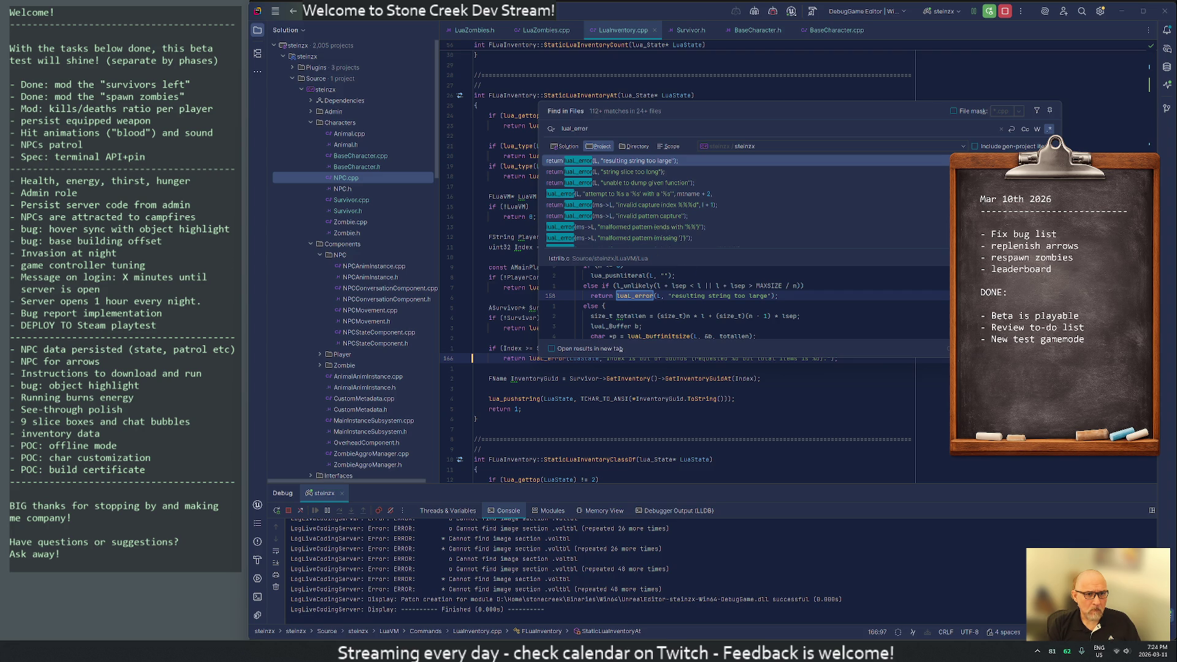
click(762, 358)
click(818, 358)
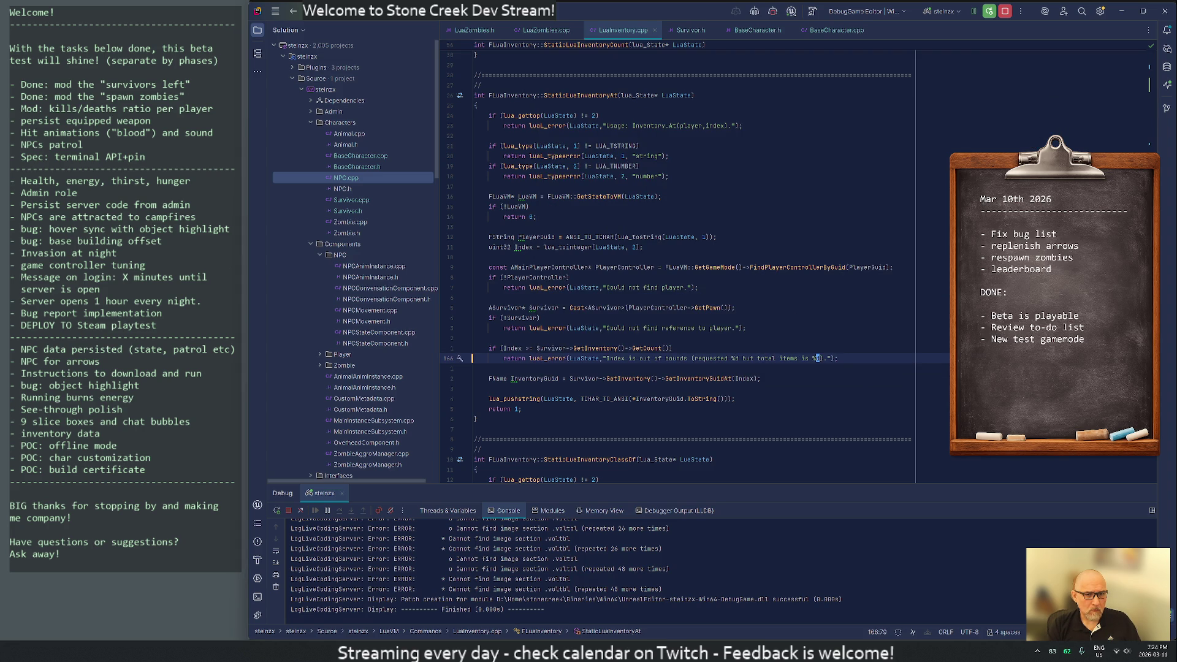
key(Right)
key(Right)
key(Right)
text(,)
key(Return)
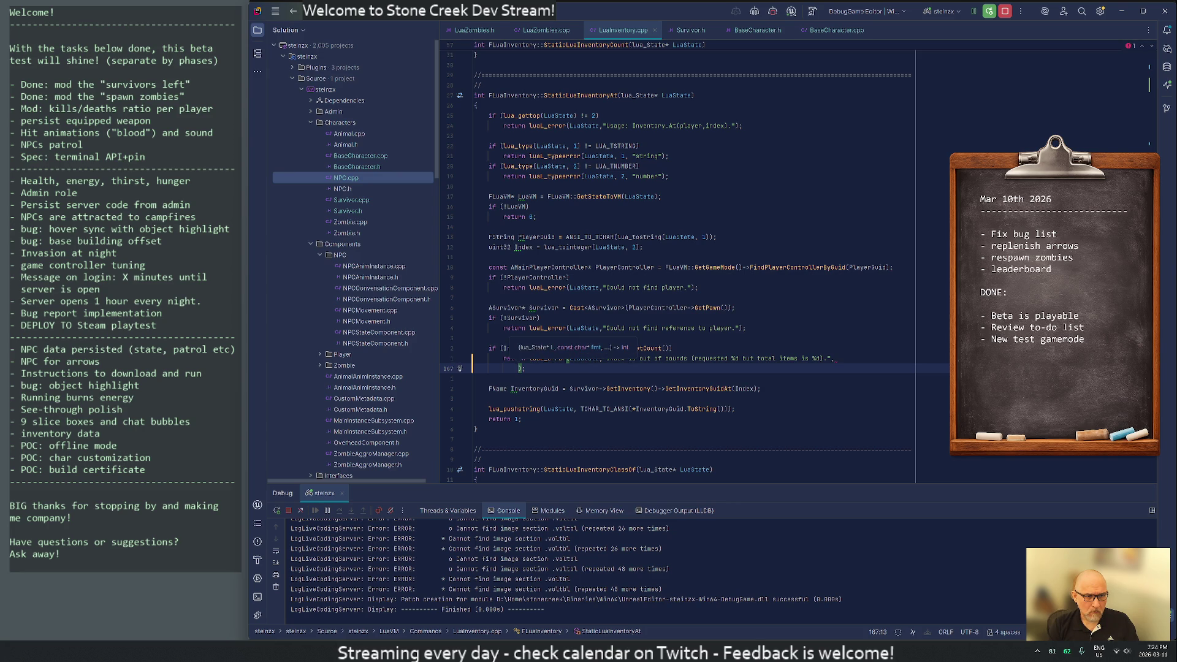
text(Index,)
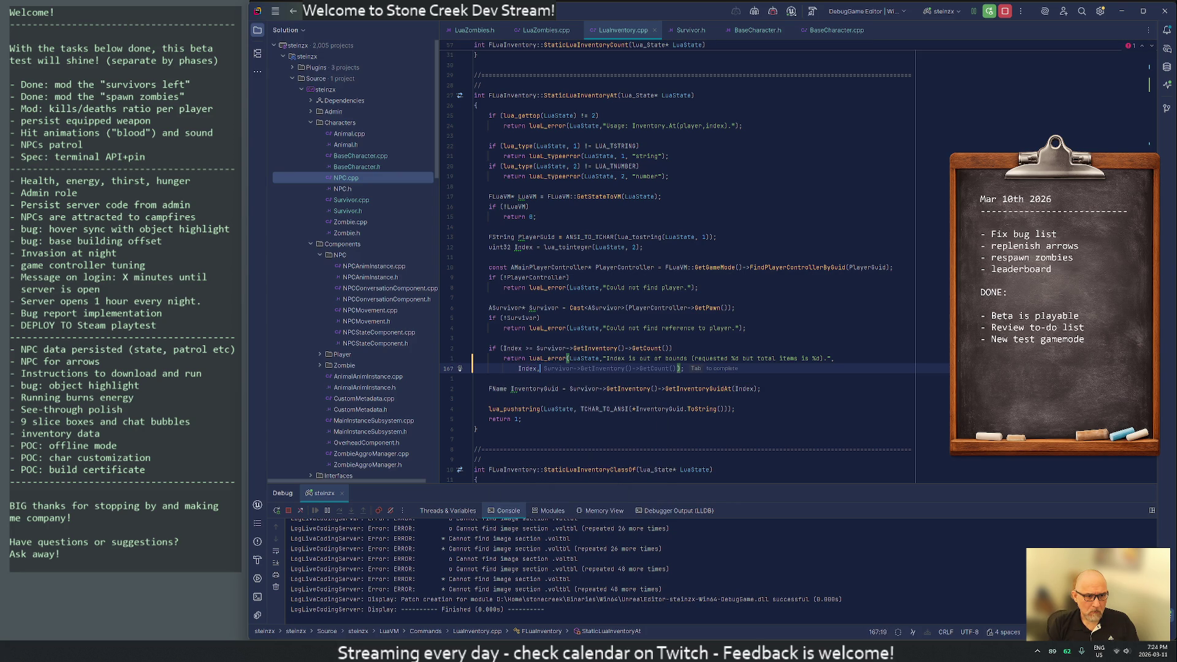
key(Tab)
key(Return)
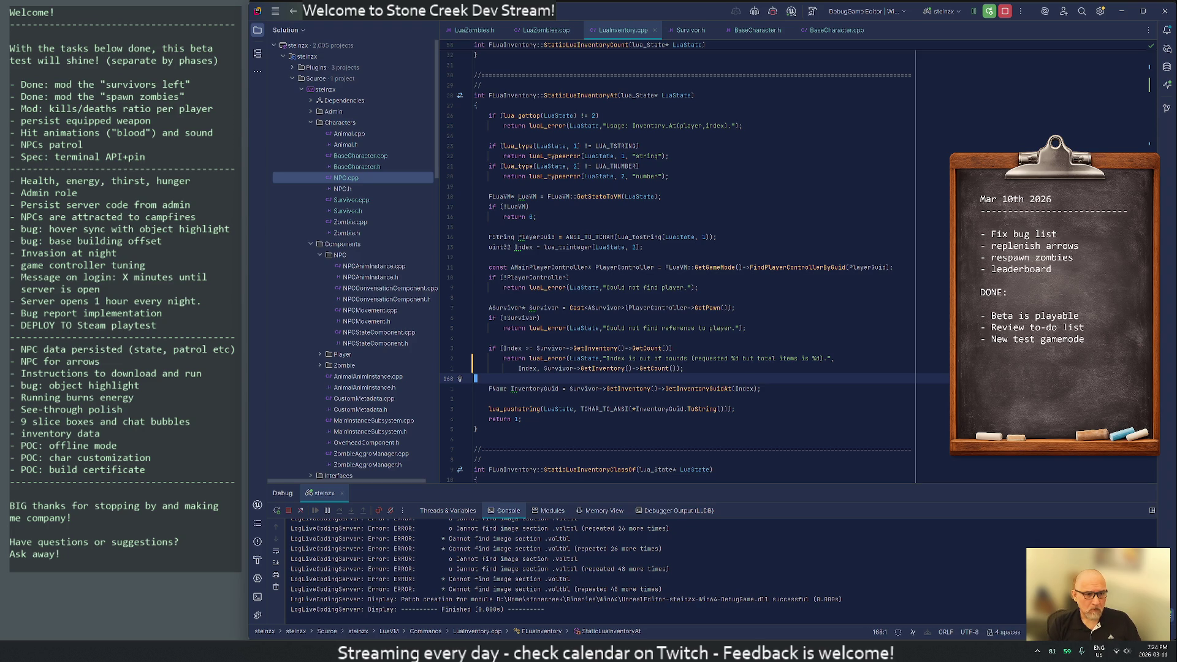
Step: Change the Index bounds check comparison from >= to >
scroll(675, 264, down, 2)
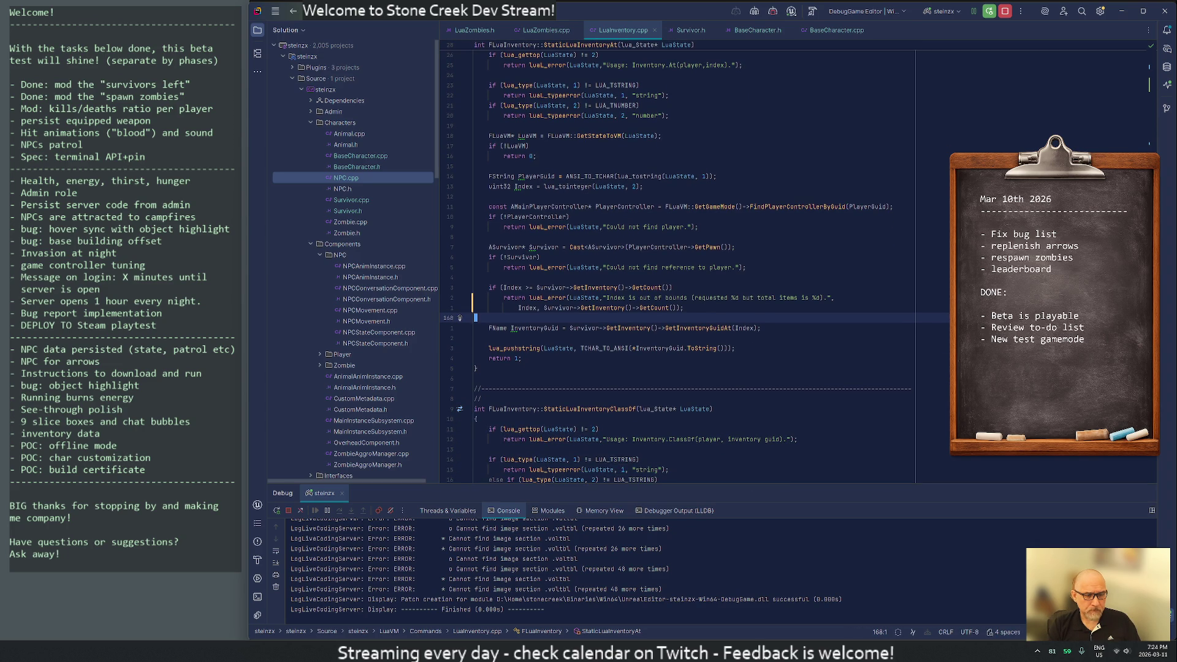
click(525, 288)
key(shift+Right)
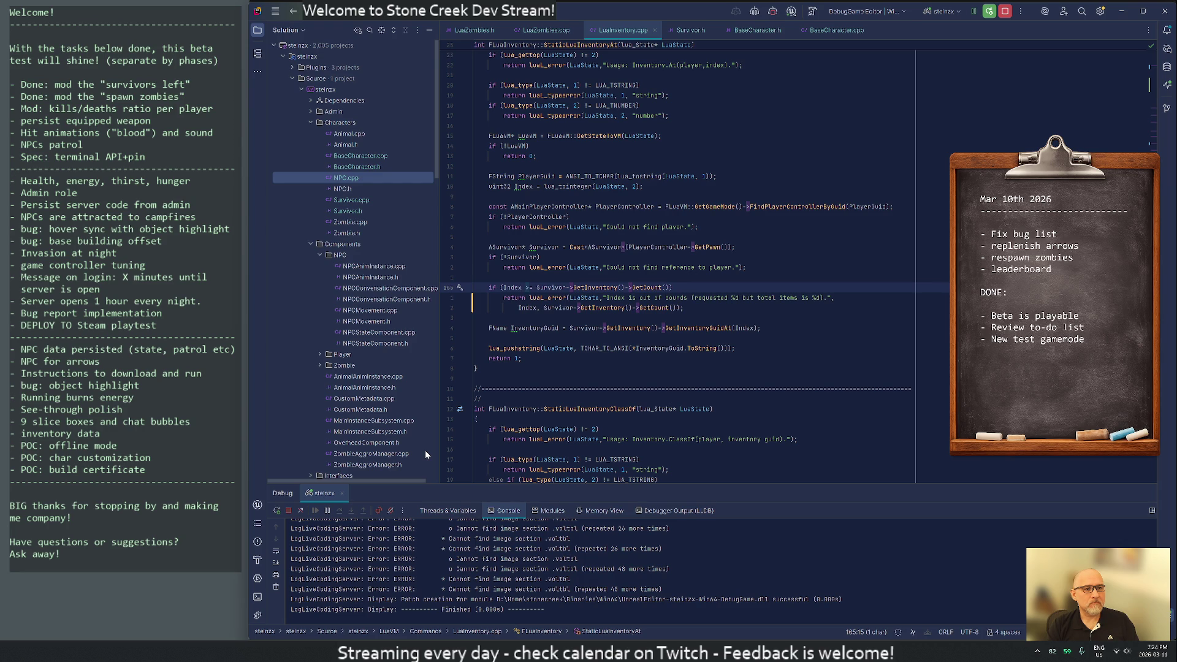
key(Delete)
key(Delete)
key(Delete)
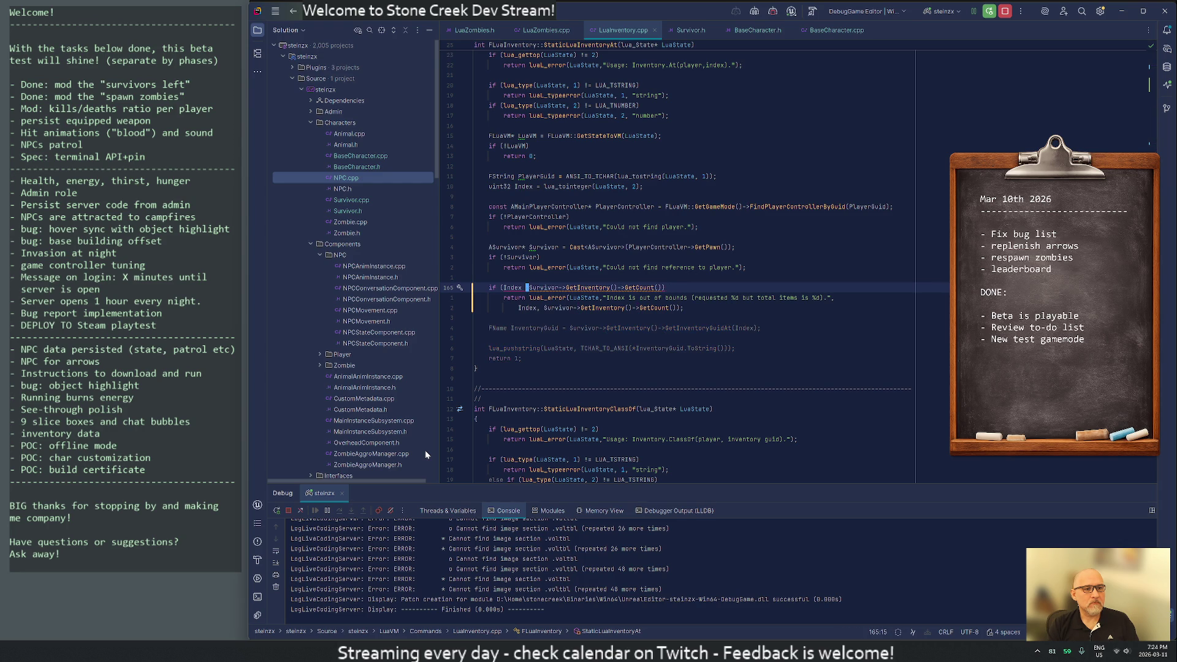
key(ctrl+z)
key(Down)
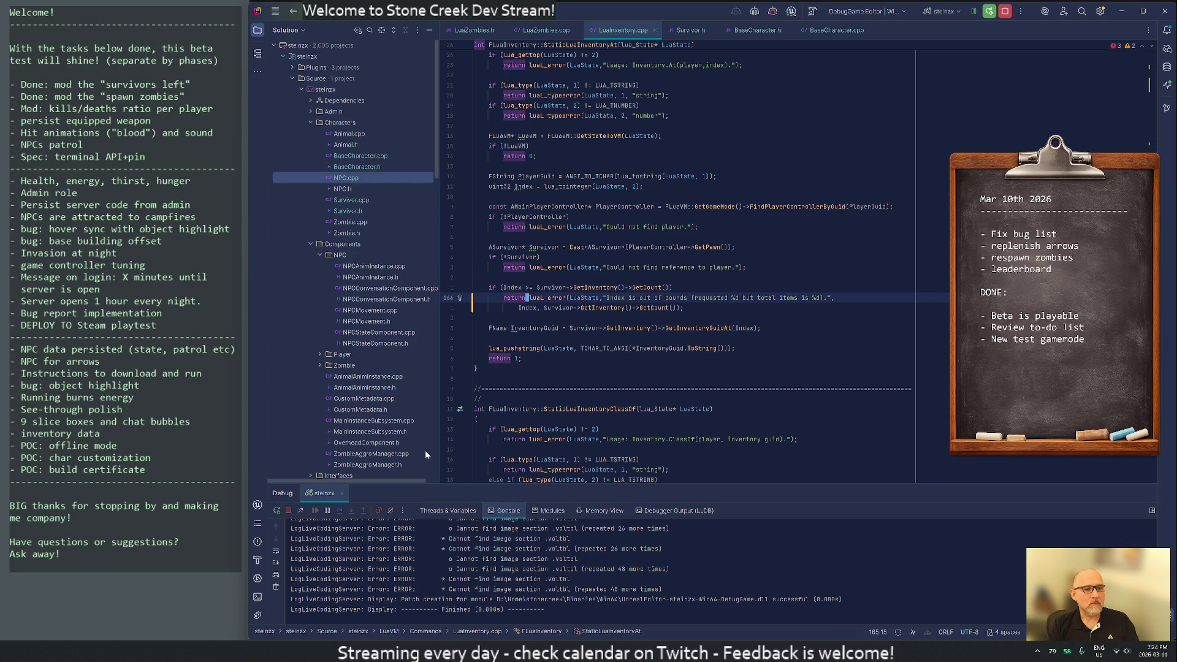
key(Up)
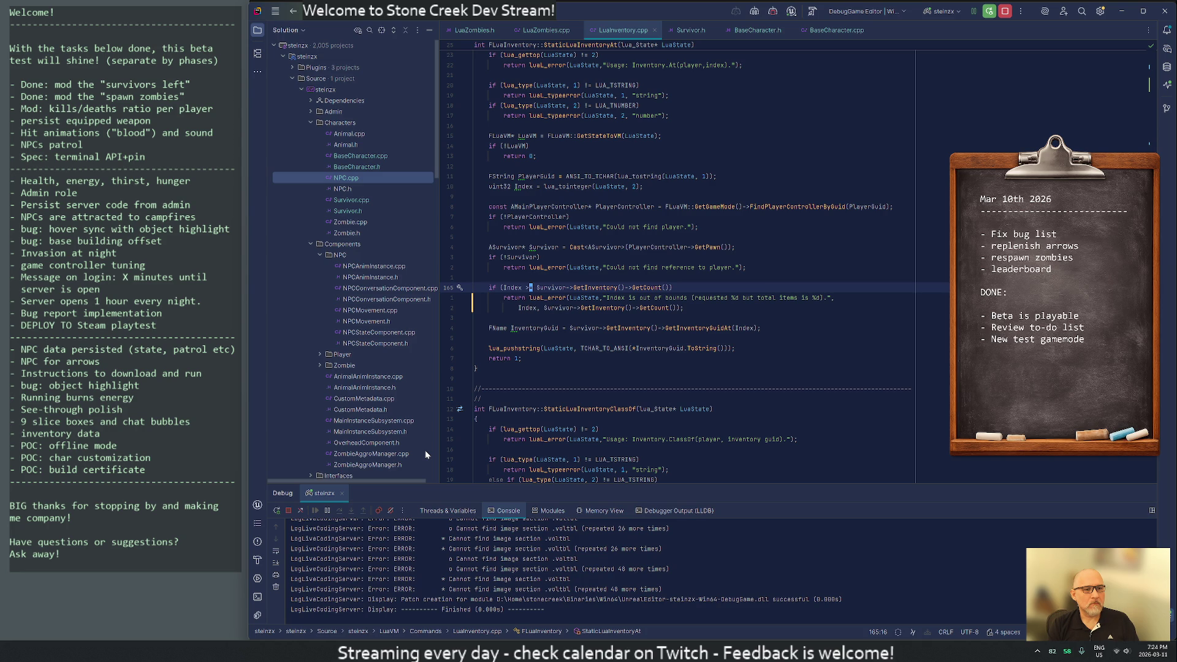
key(Delete)
key(Down)
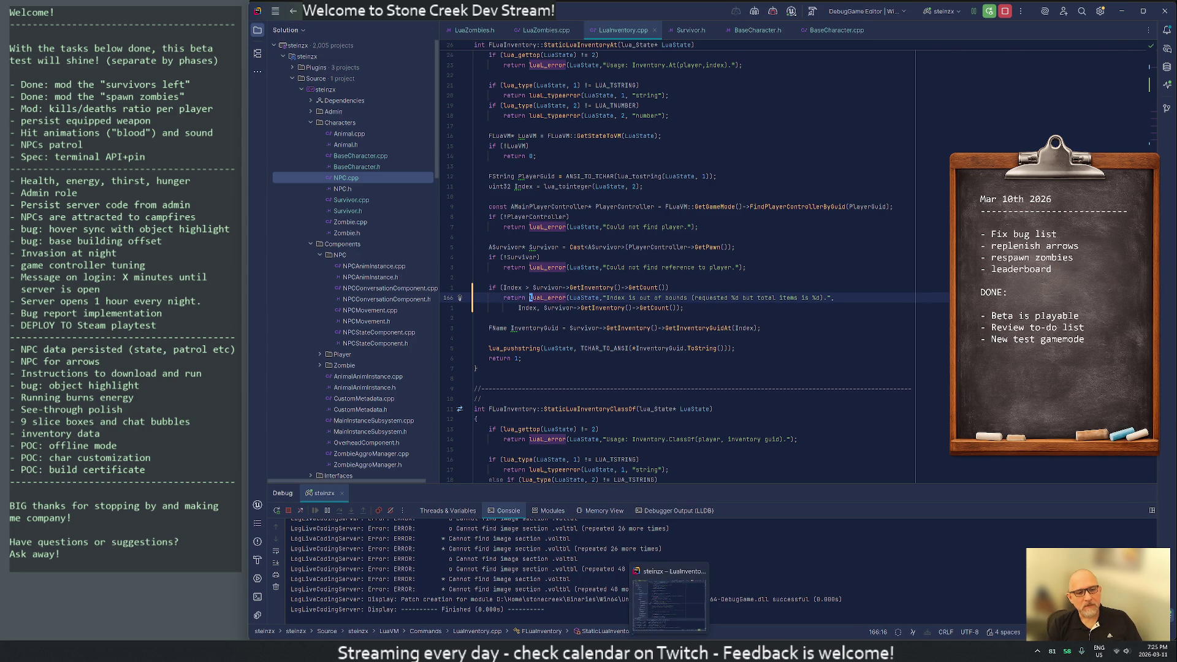
click(644, 651)
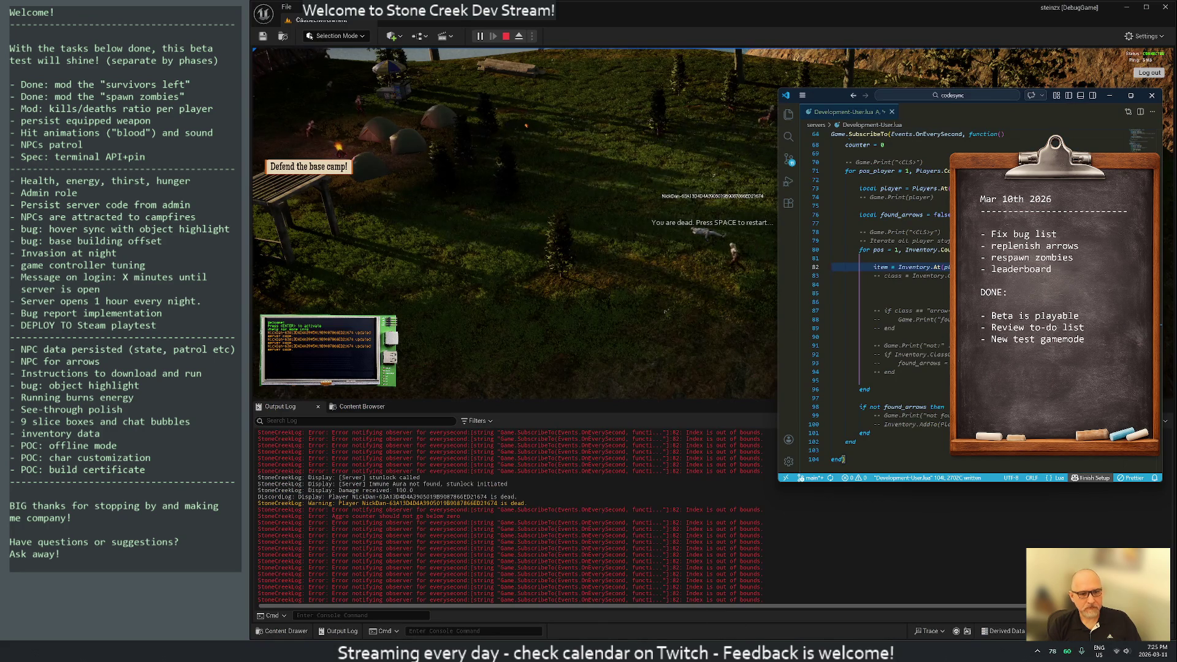
Step: Stop the playtest and live-recompile the bounds-check edit into the game module
click(604, 110)
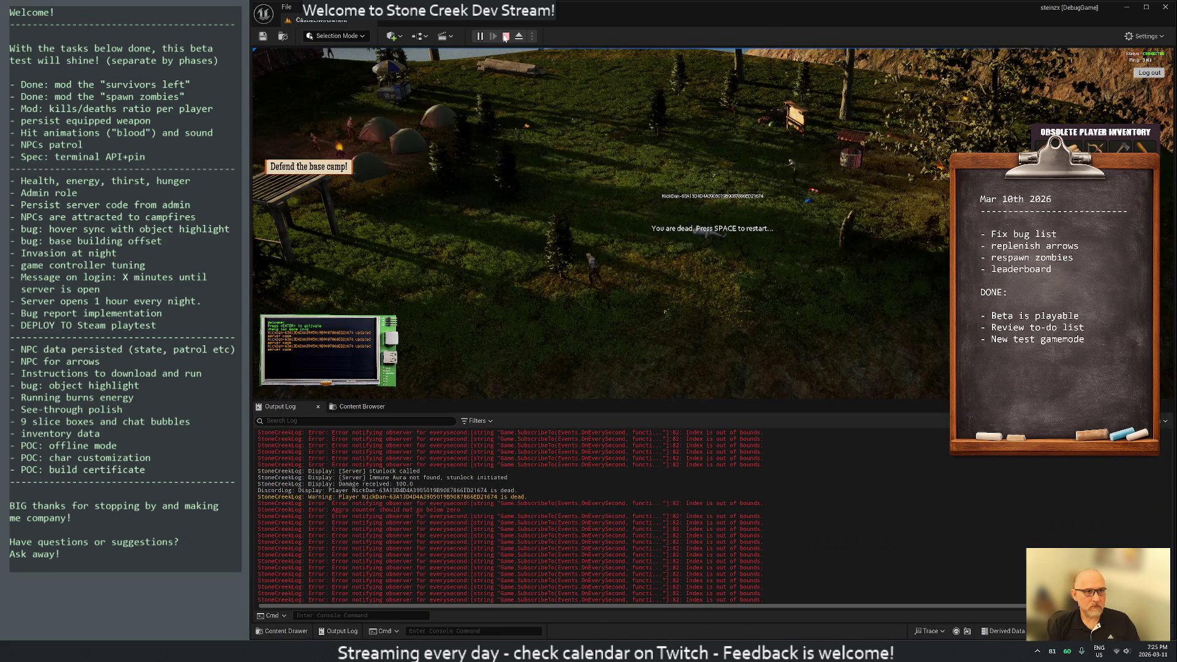
click(504, 37)
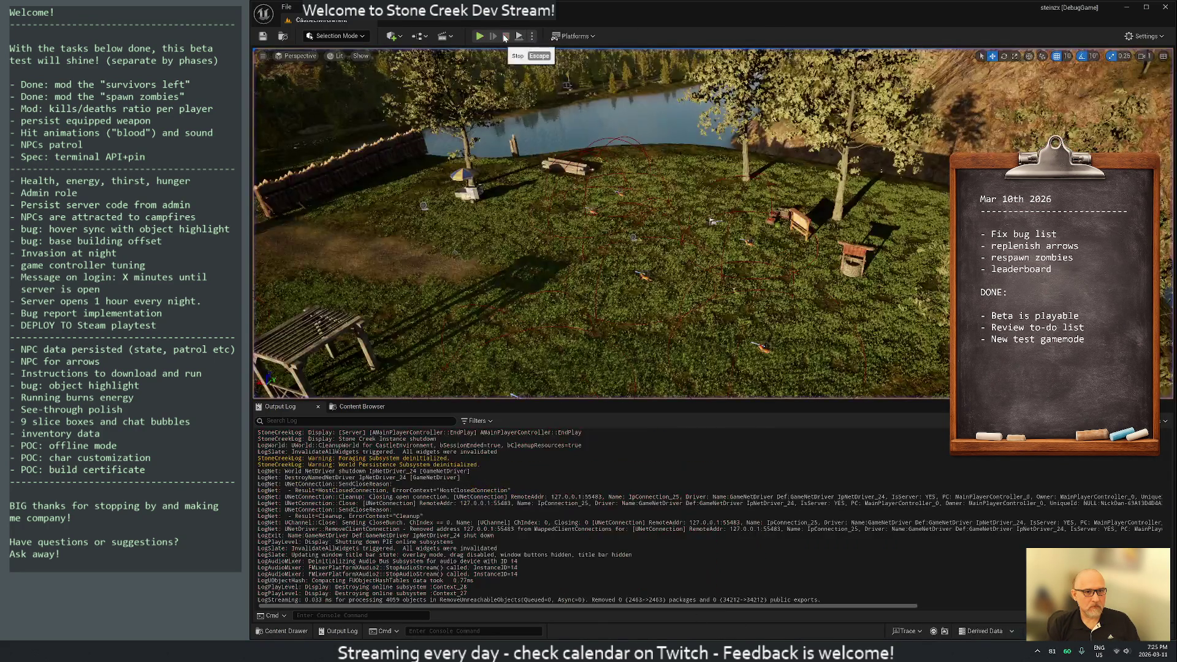
key(alt+Tab)
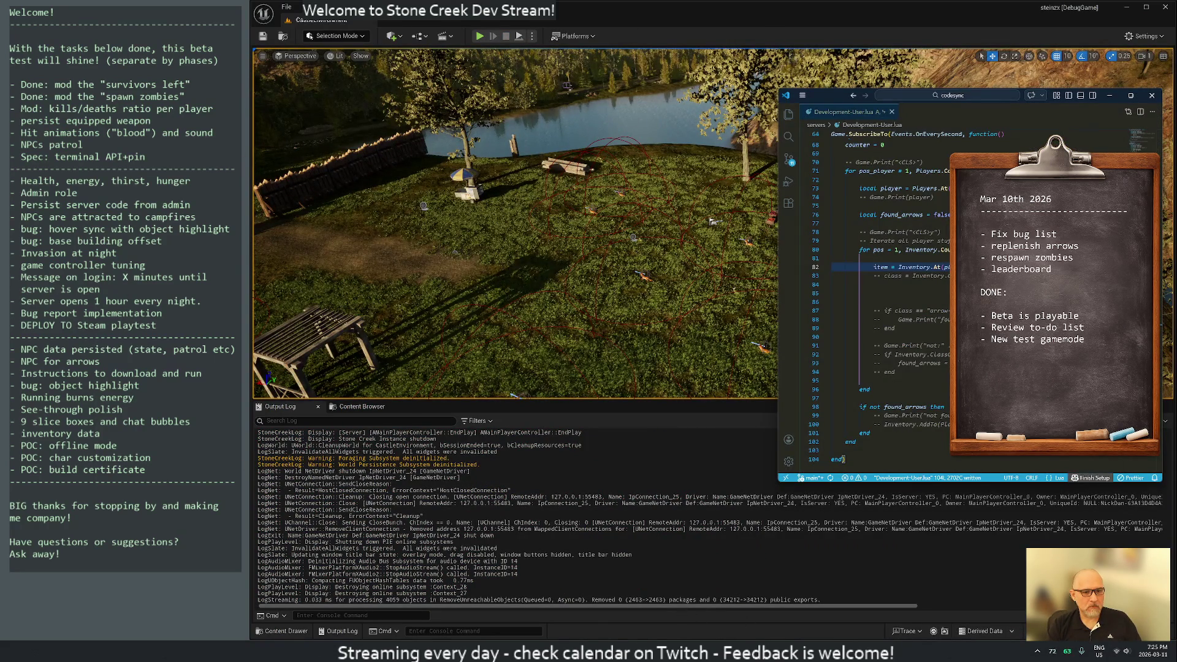
key(alt+Tab)
click(1024, 630)
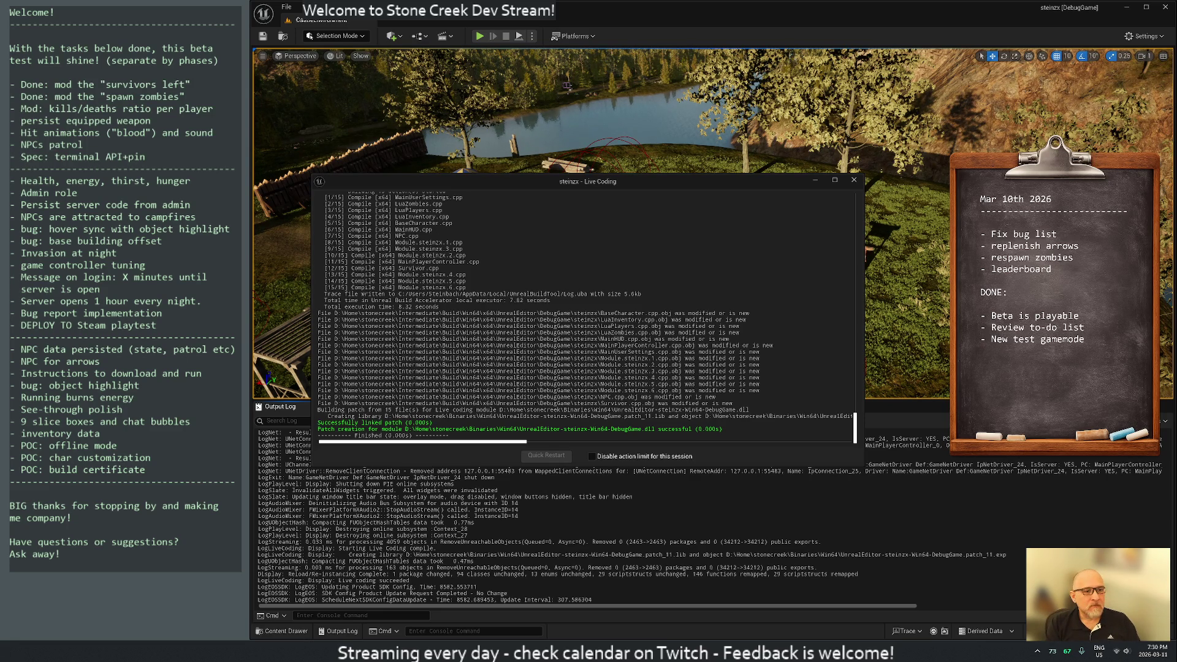
click(854, 180)
click(480, 36)
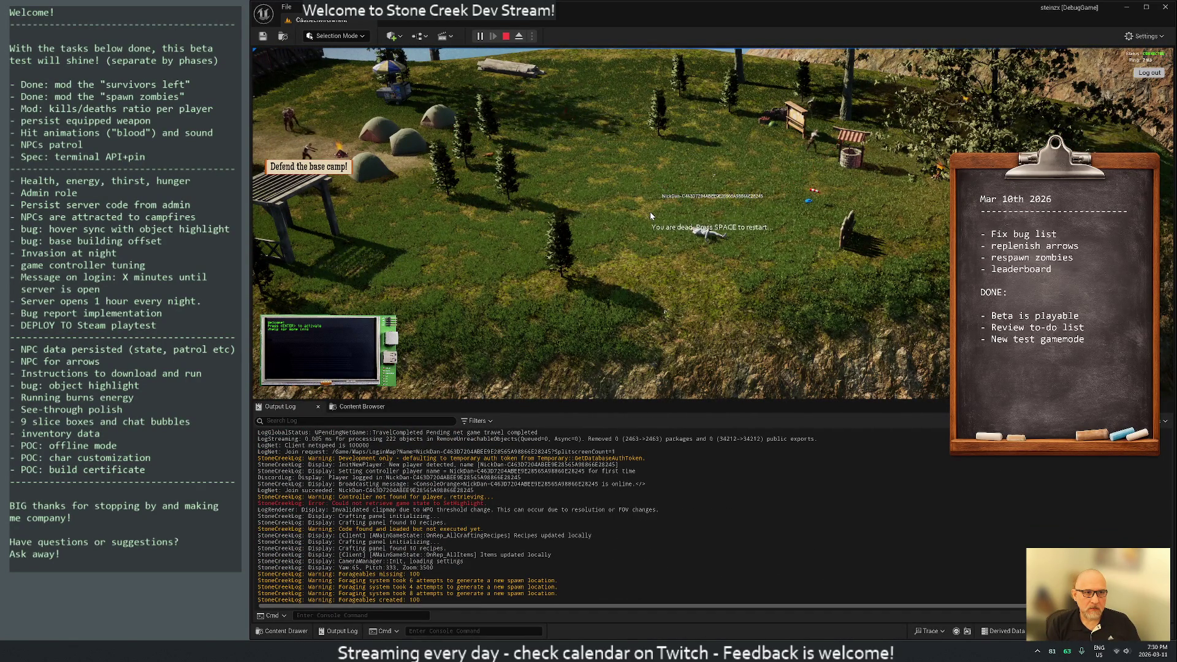
mouse_move(652, 215)
mouse_down()
mouse_move(496, 149)
mouse_move(569, 192)
mouse_move(557, 139)
mouse_up()
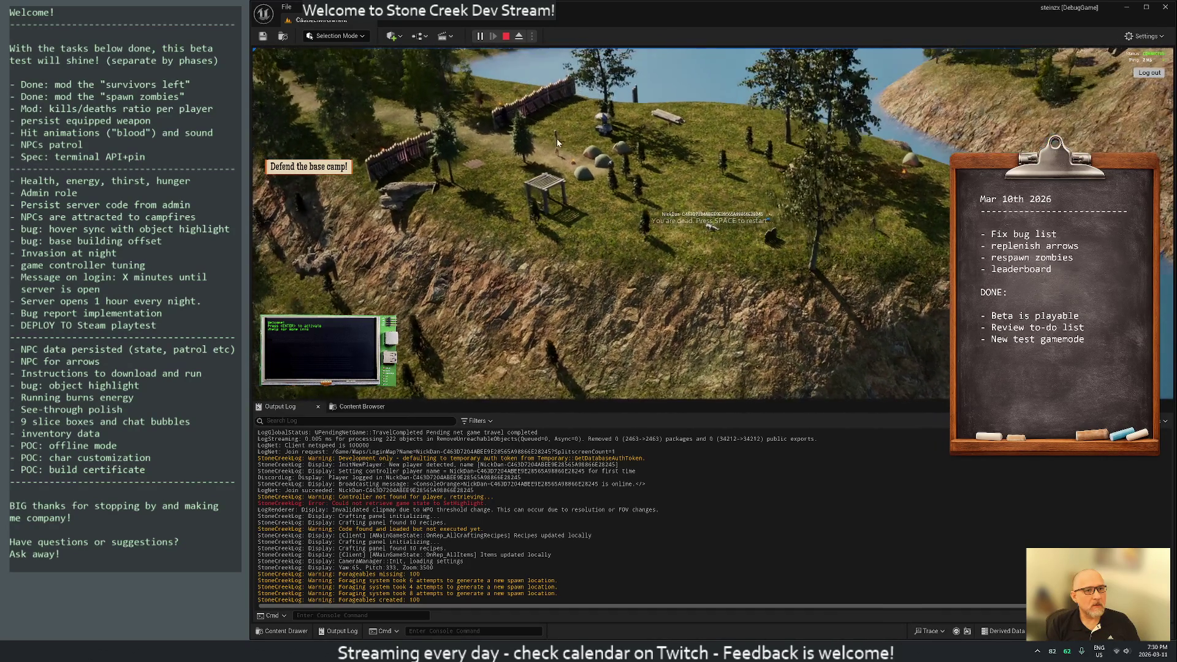
Step: From a top-down view of the camp, respawn the dead player and equip the bow
drag(647, 183, 687, 228)
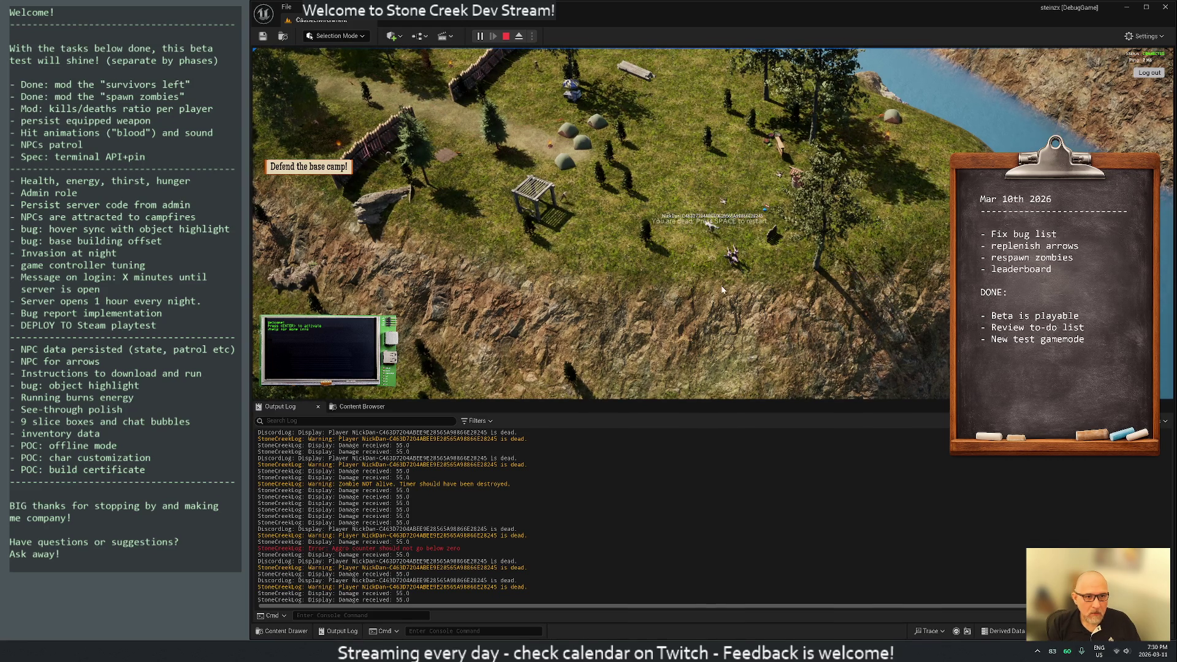
scroll(723, 289, up, 5)
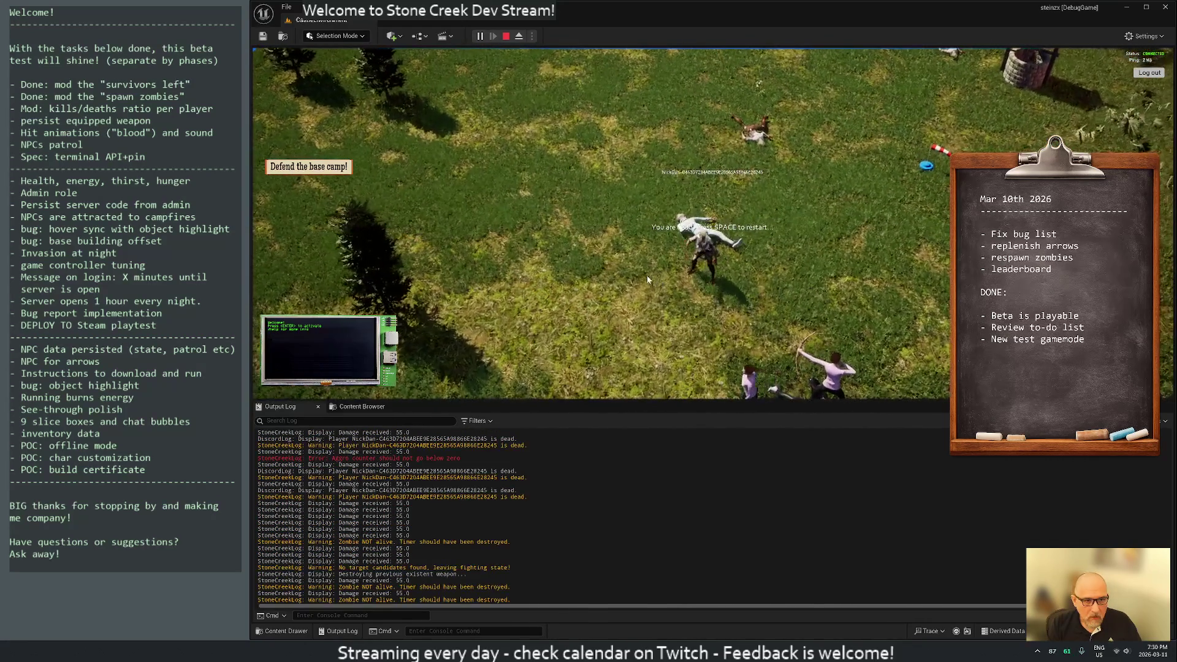
scroll(650, 277, down, 4)
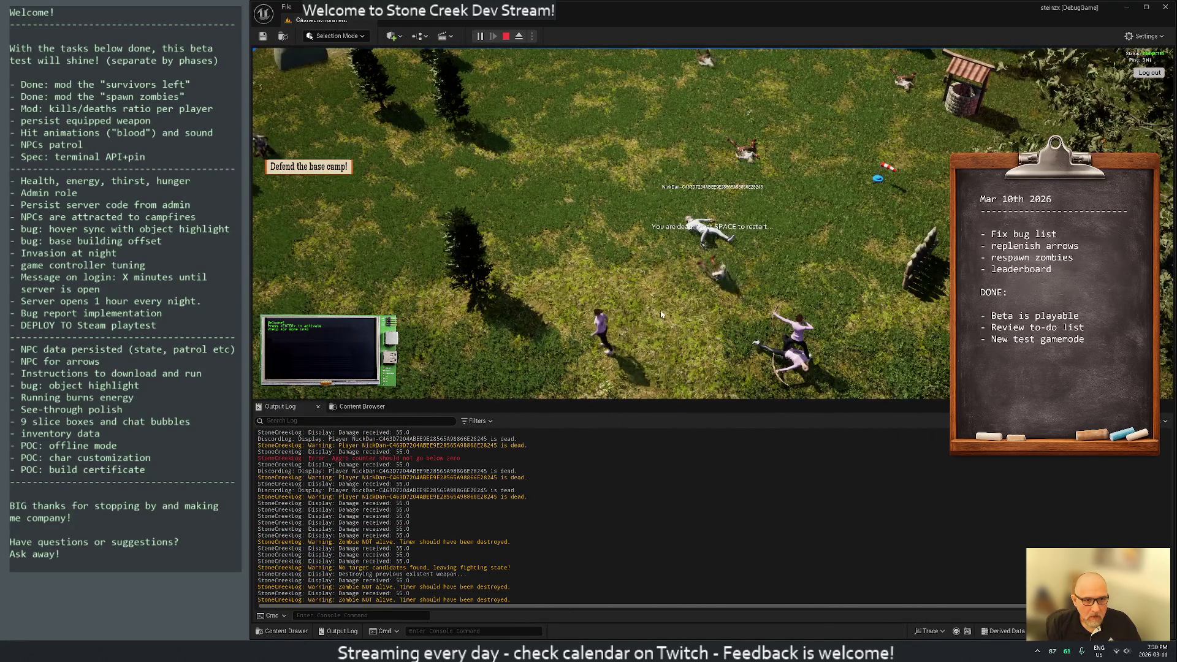
scroll(661, 313, down, 3)
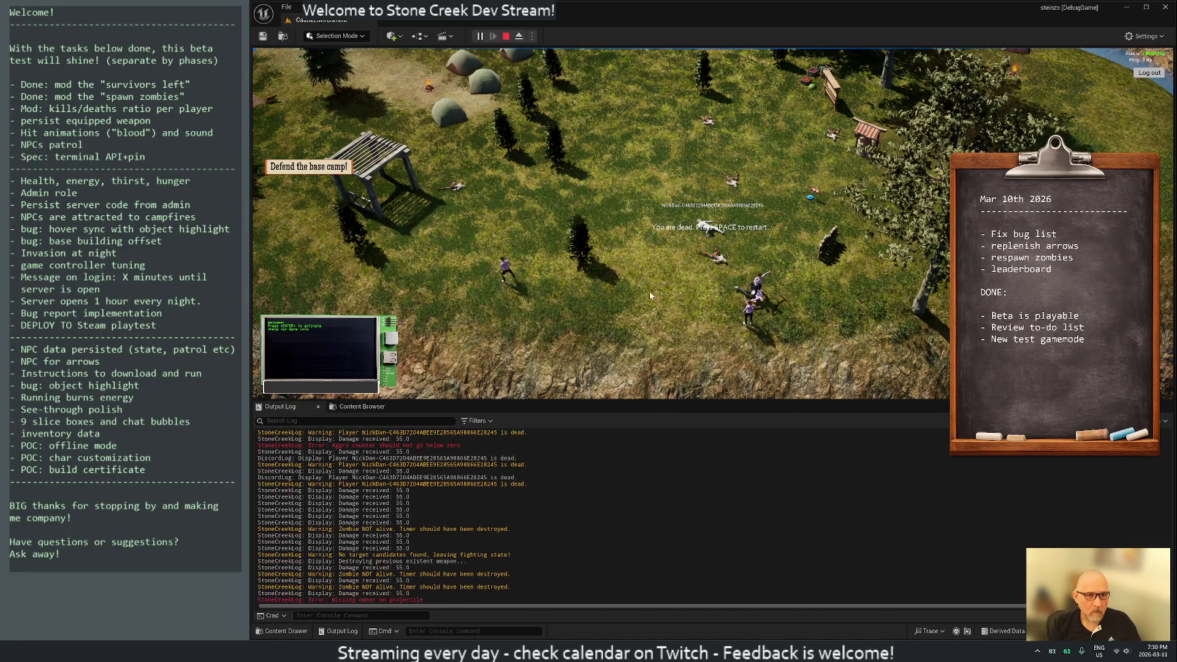
key(space)
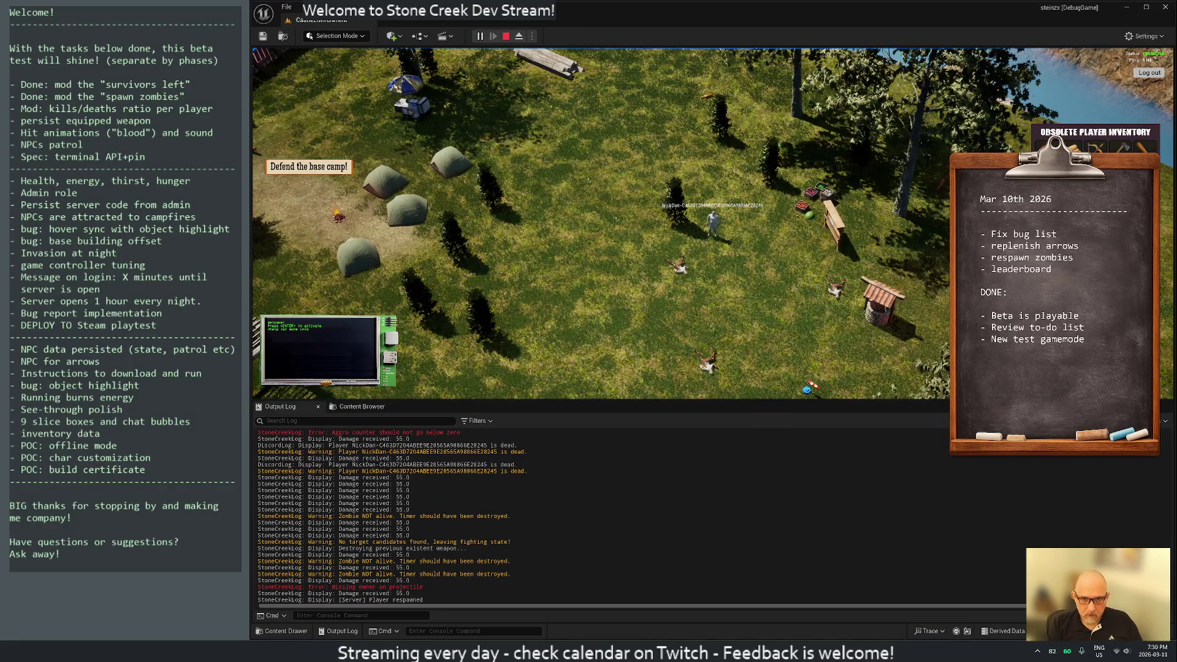
double_click(711, 326)
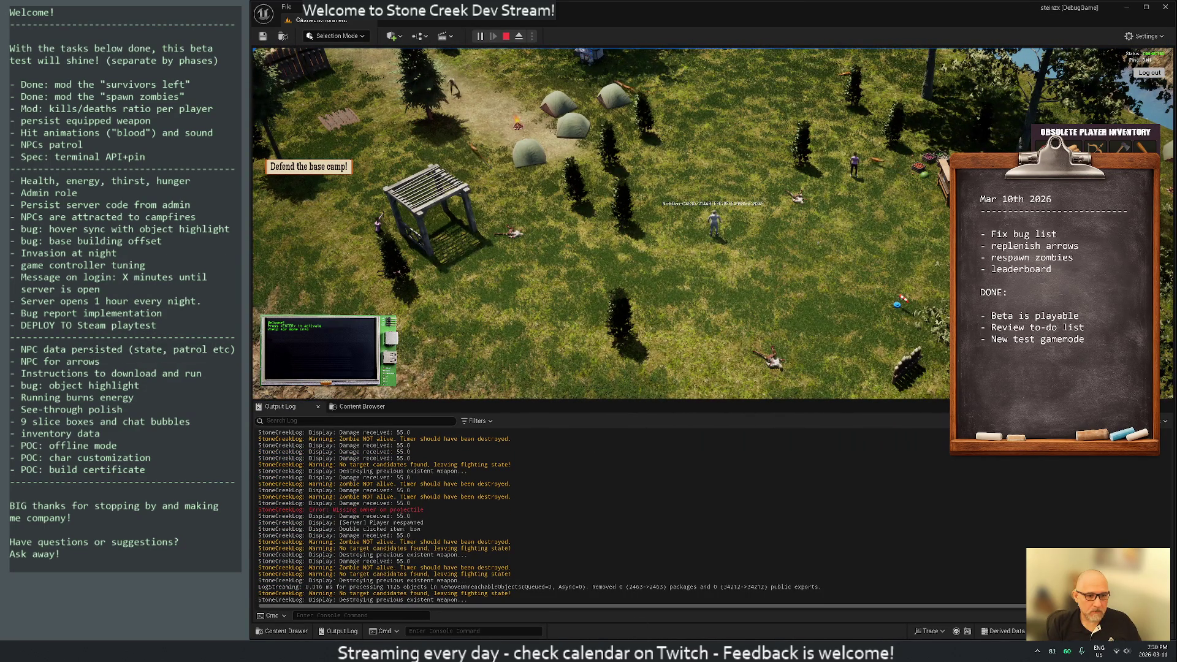
key(alt+Tab)
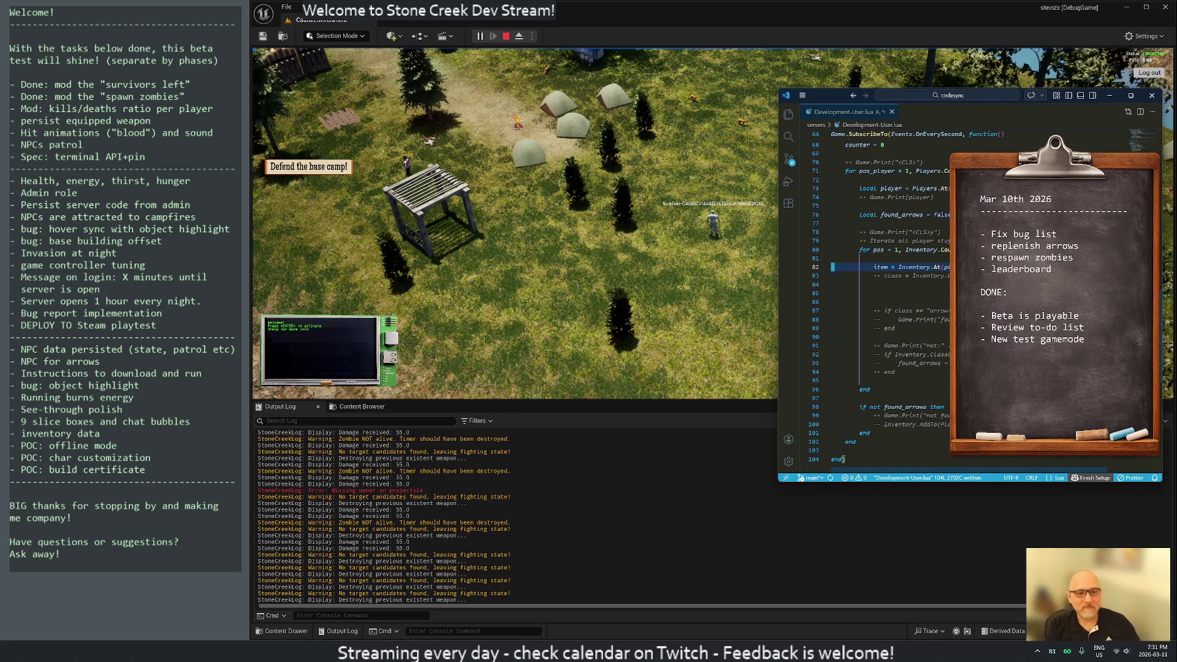
Step: Uncomment the class lookup on line 83, save the Lua script, and stop the playtest
click(833, 276)
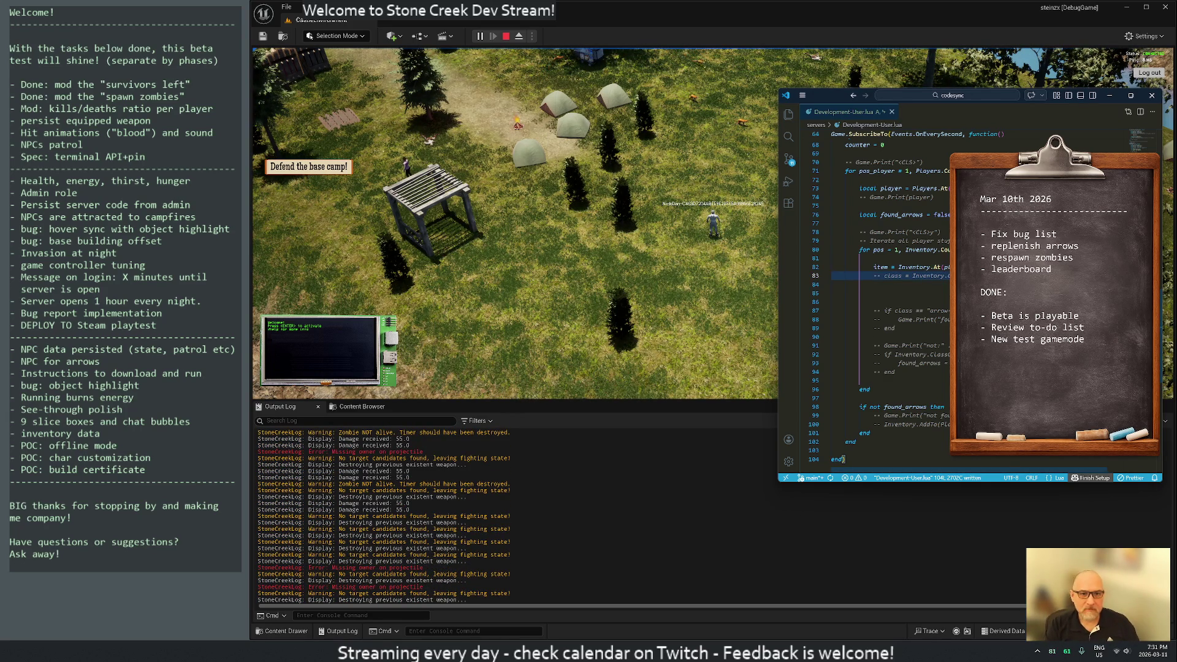
key(ctrl+slash)
key(ctrl+s)
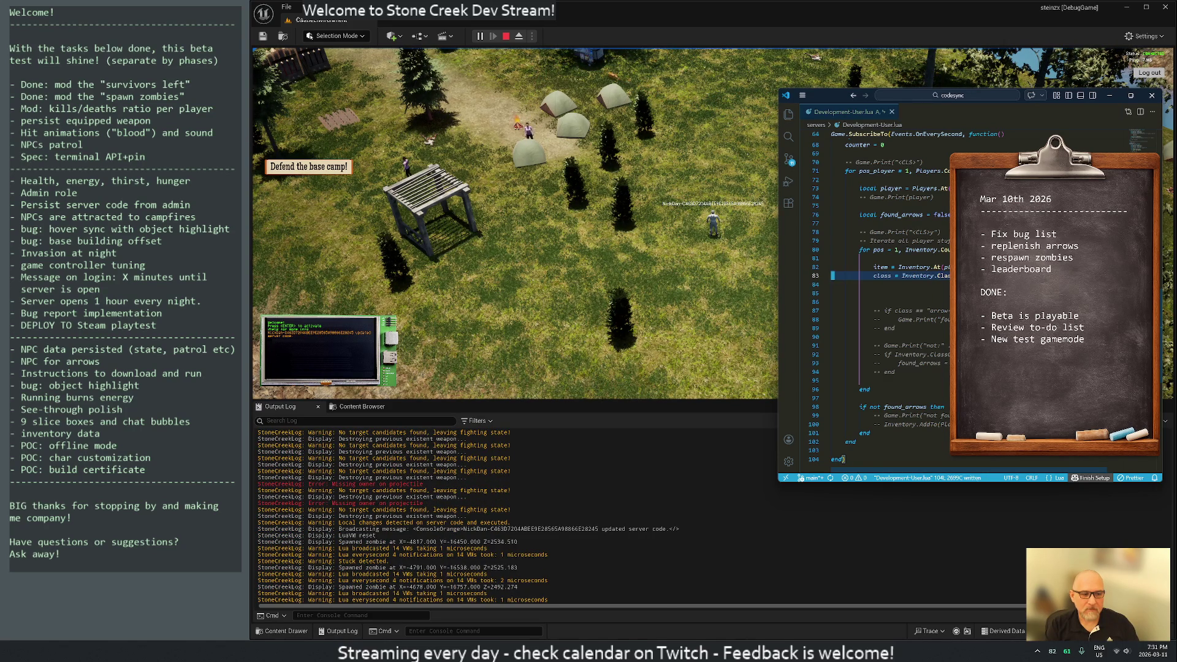
click(883, 293)
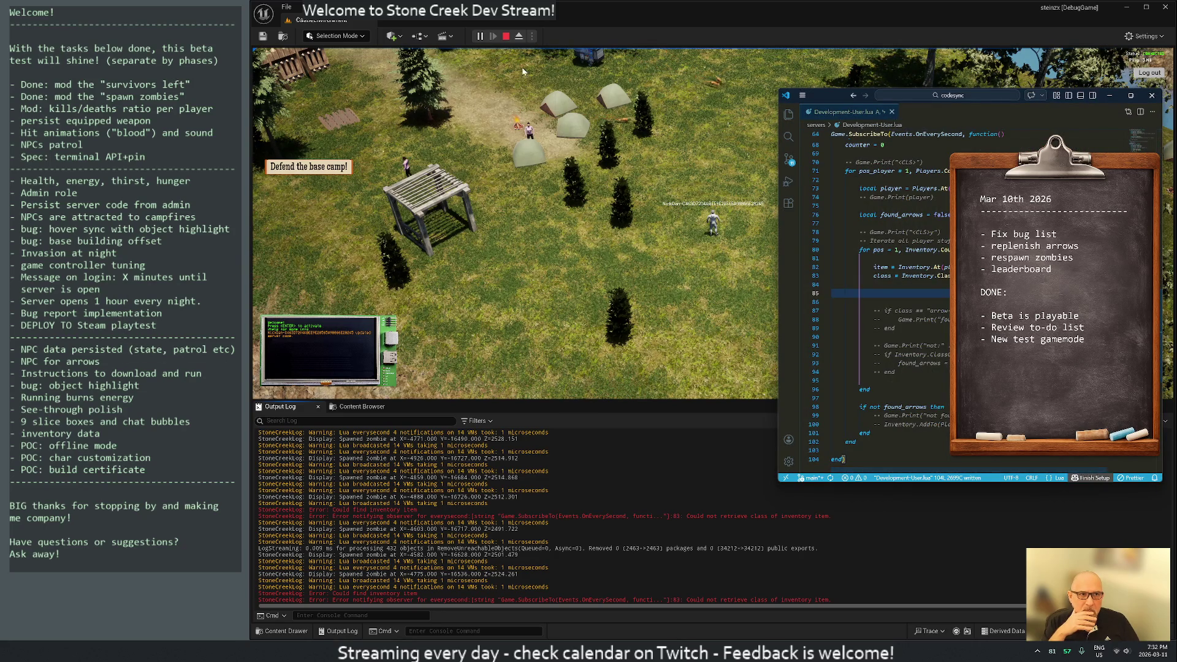
click(507, 37)
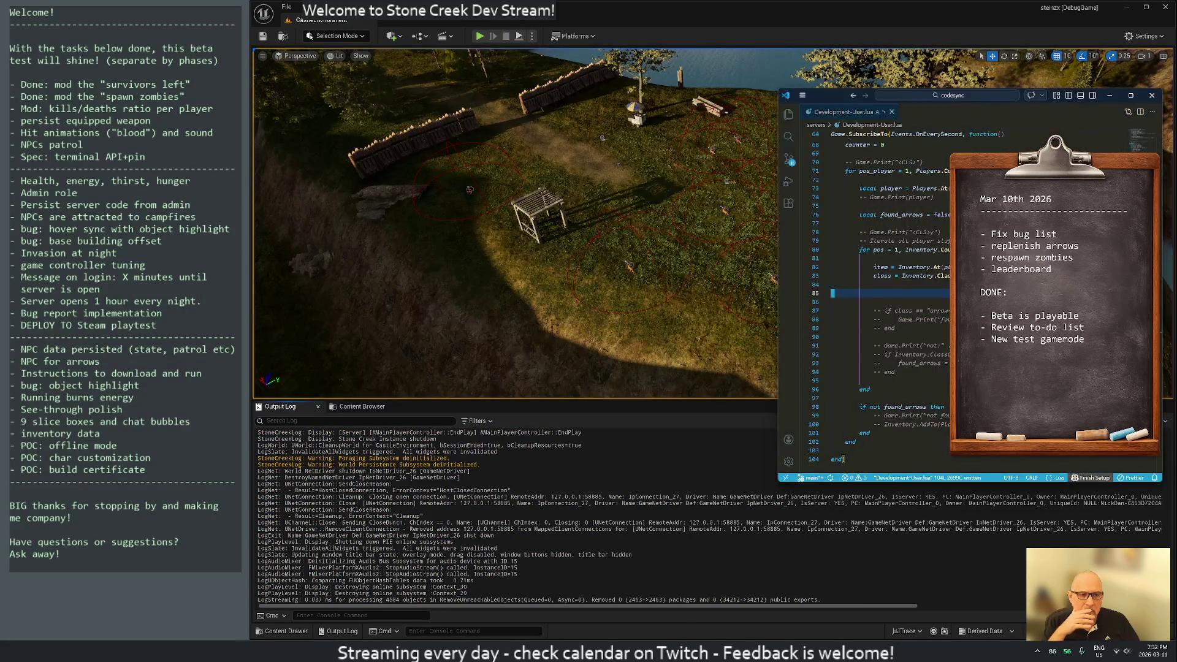
Step: Make the bounds check Index >= count and pass Index - 1 to GetInventoryGuidAt
key(alt+Tab)
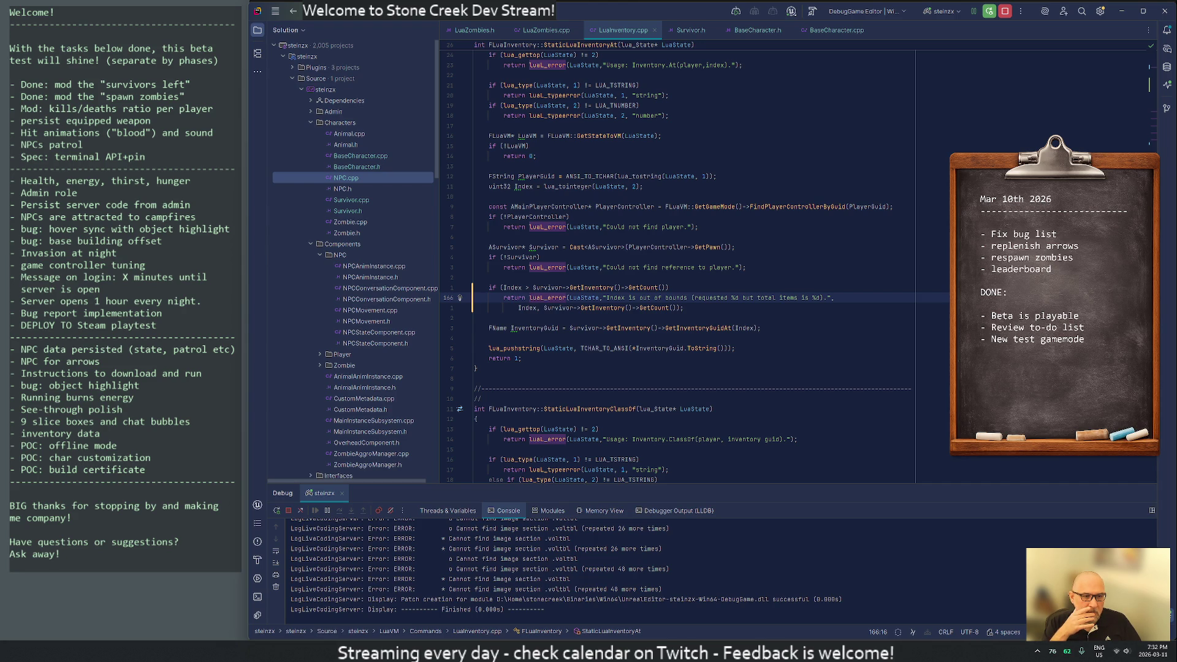
click(528, 288)
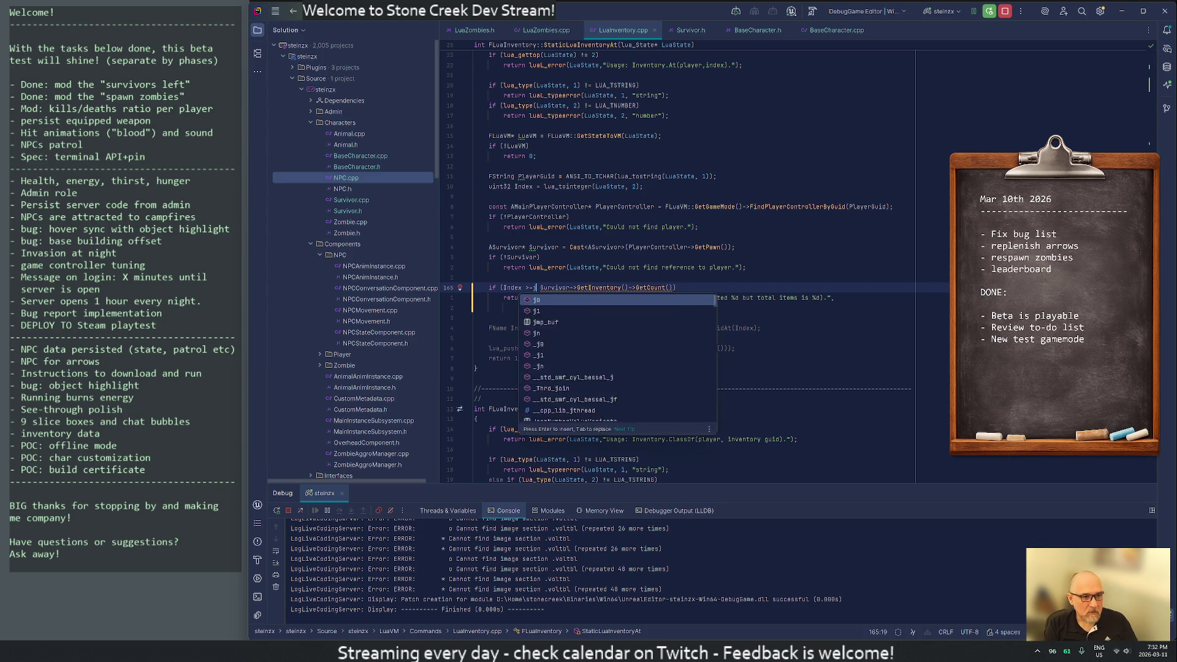
click(532, 308)
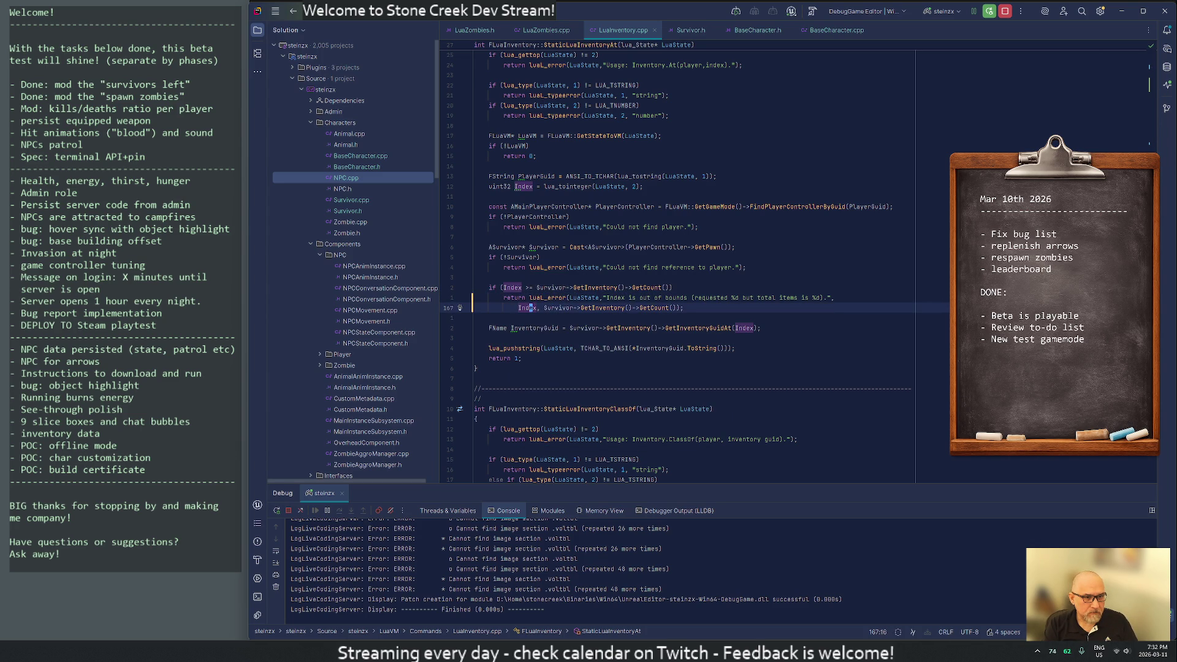
click(531, 287)
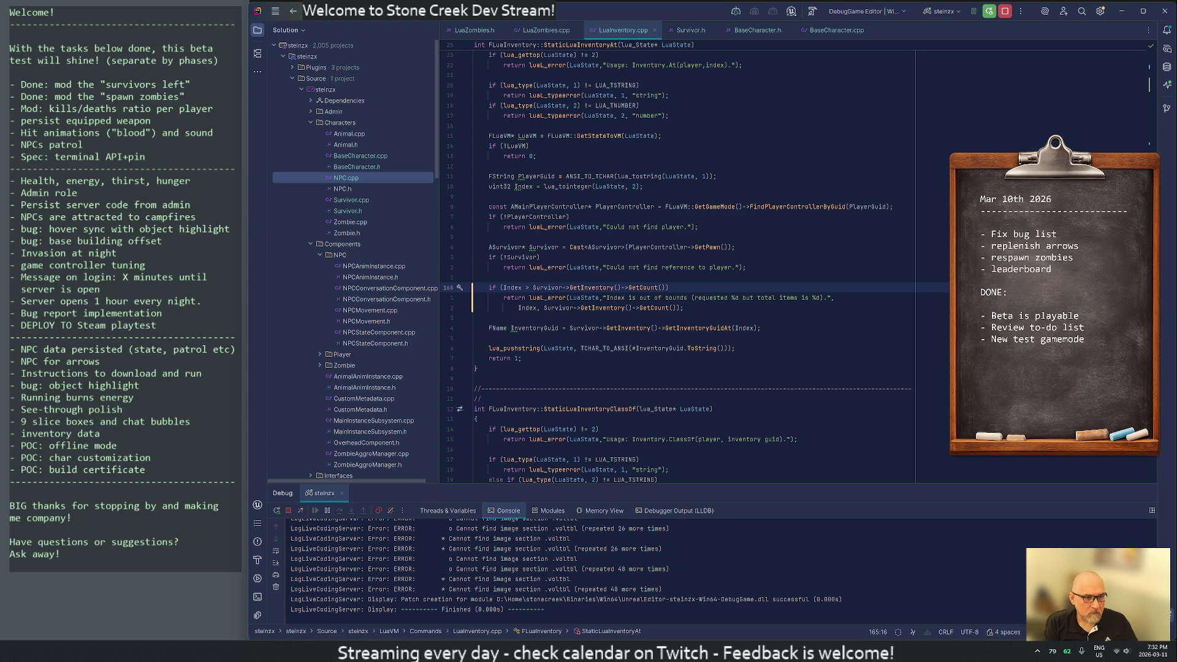
click(733, 328)
click(756, 328)
text(- 1)
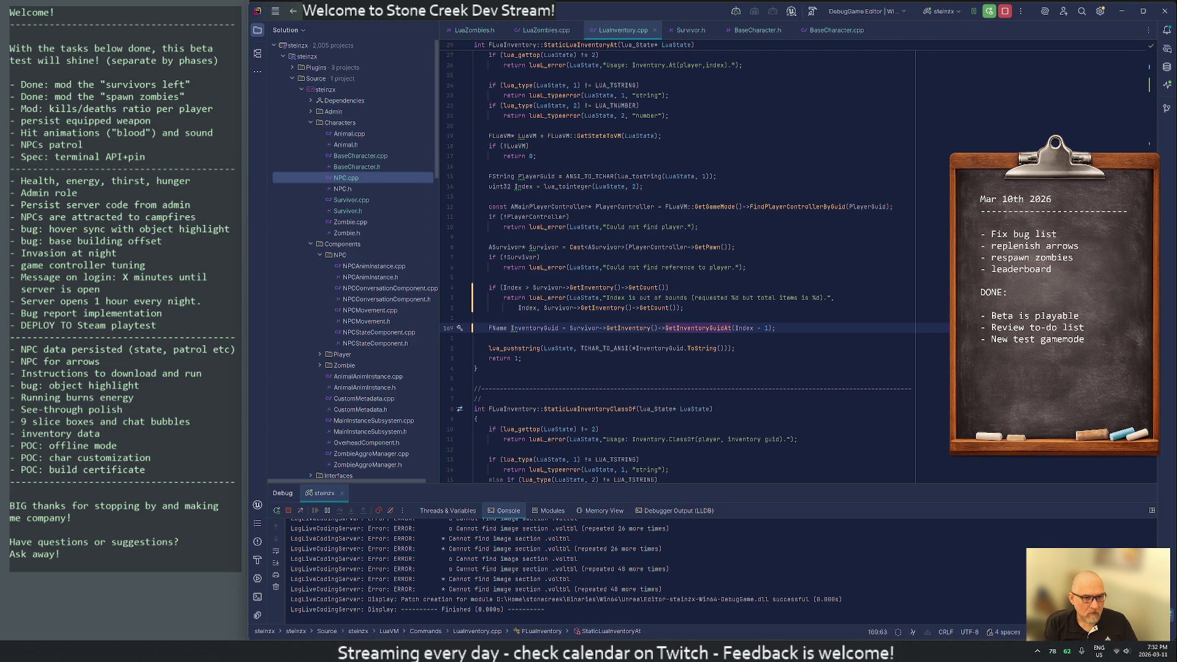
Step: Inspect GetInventoryGuidAt and its IsValidIndex check, then live-recompile in Unreal Editor
key(F12)
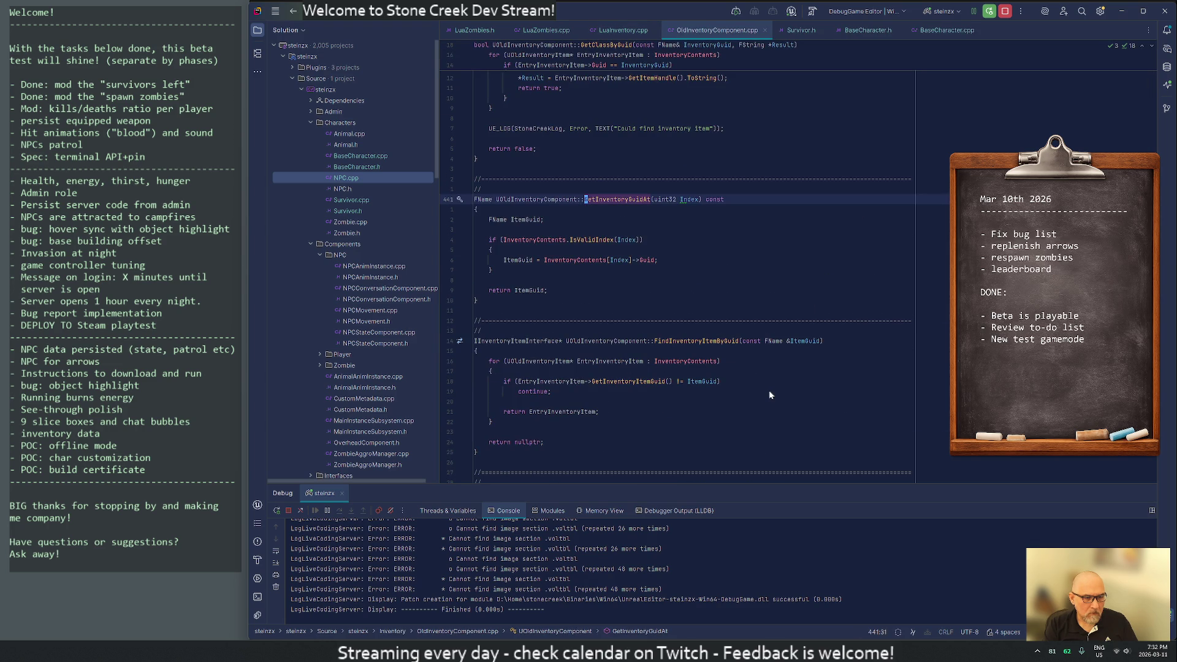
key(Down)
key(Down)
key(Down)
key(F12)
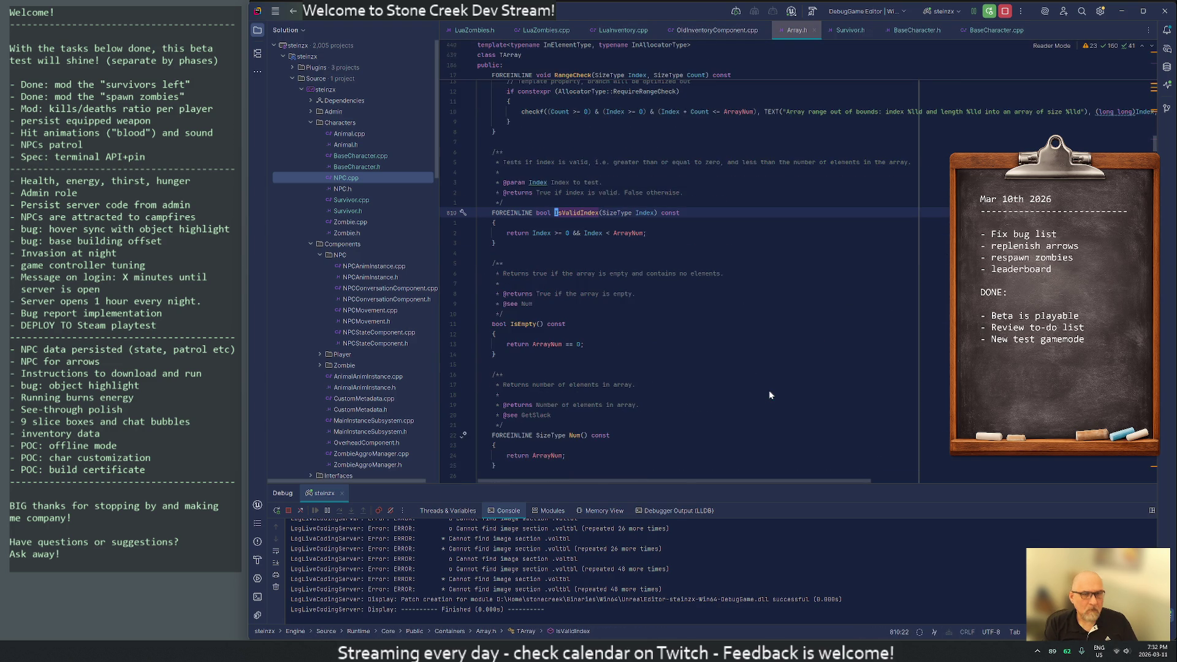
middle_click(792, 28)
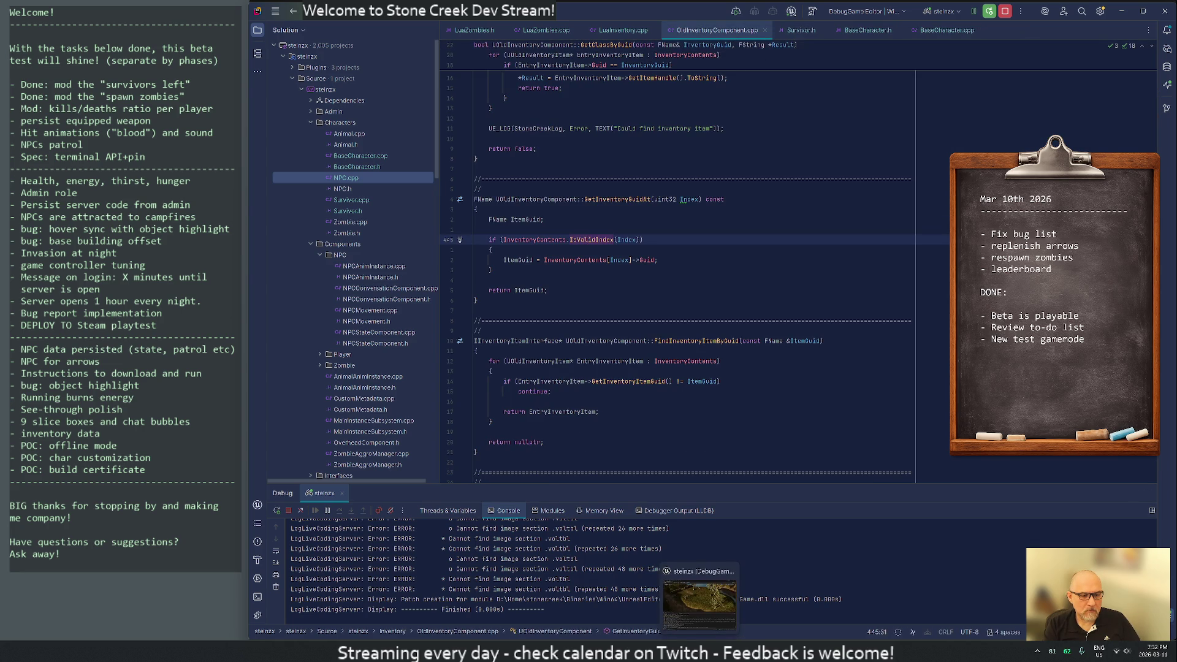
click(699, 651)
key(ctrl+alt+F11)
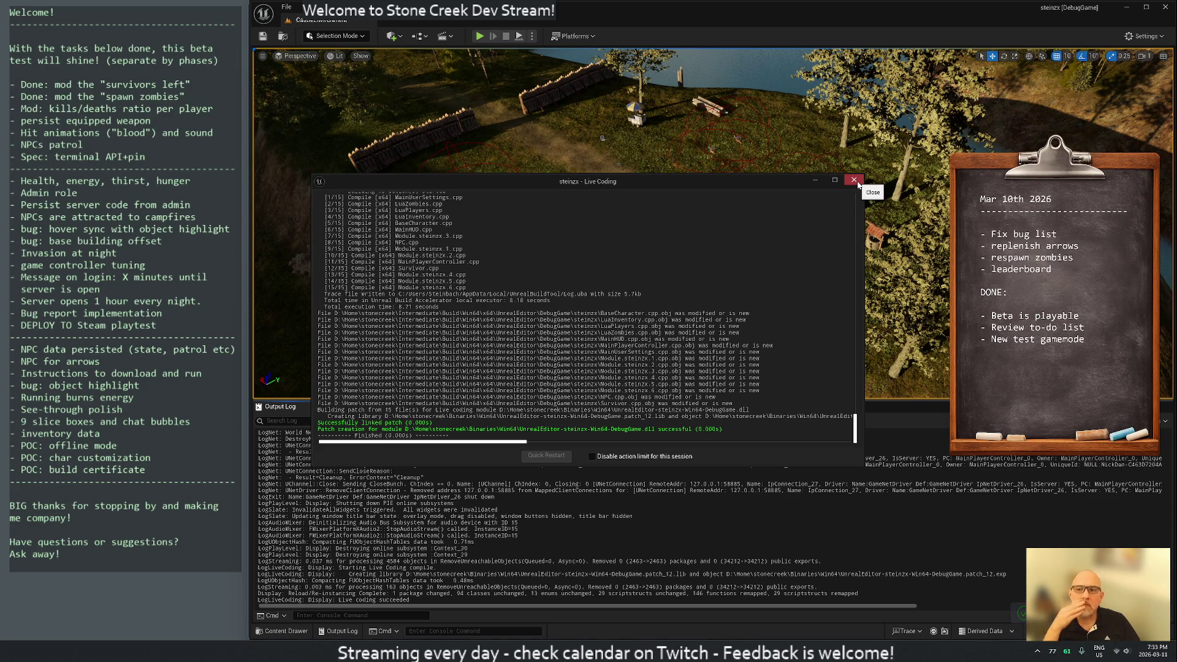
Step: Close the finished Live Coding log and start a fresh playtest of the level
click(857, 184)
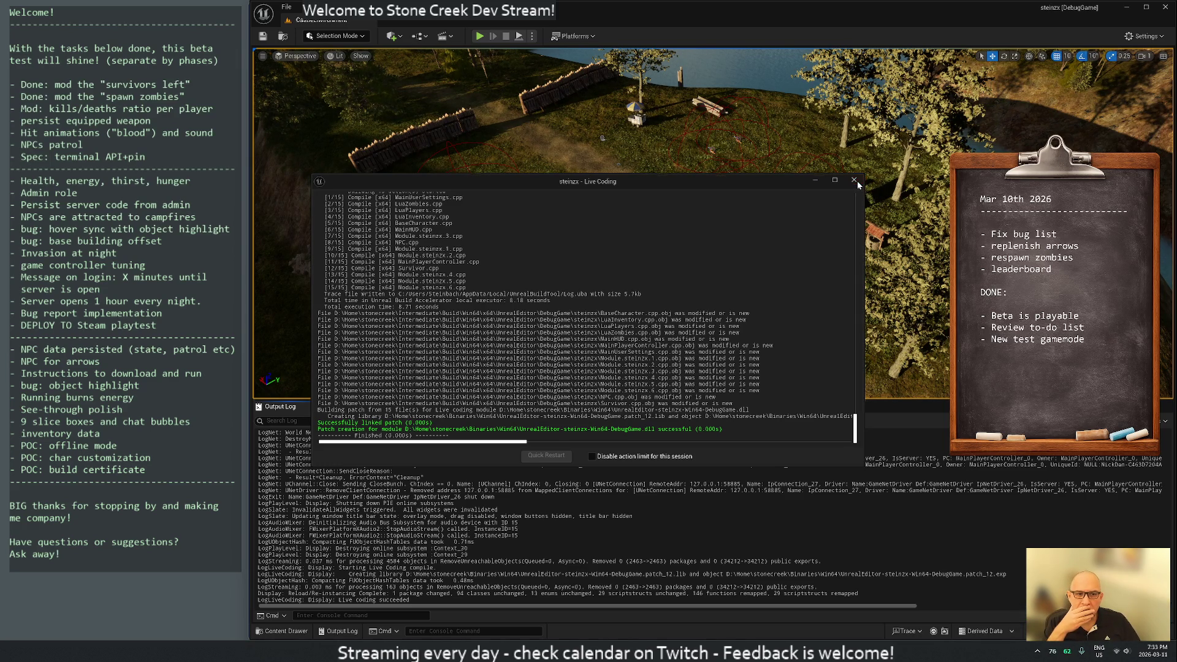
click(479, 35)
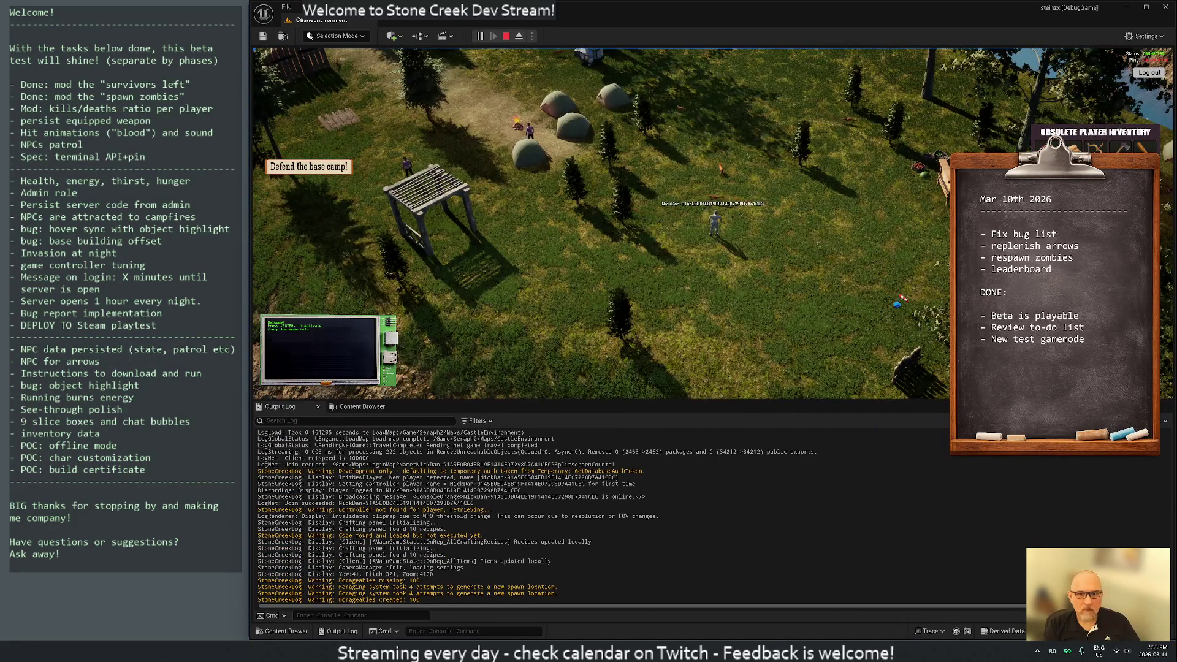
Step: Equip the bow and walk the character north across the camp
double_click(685, 238)
key(d)
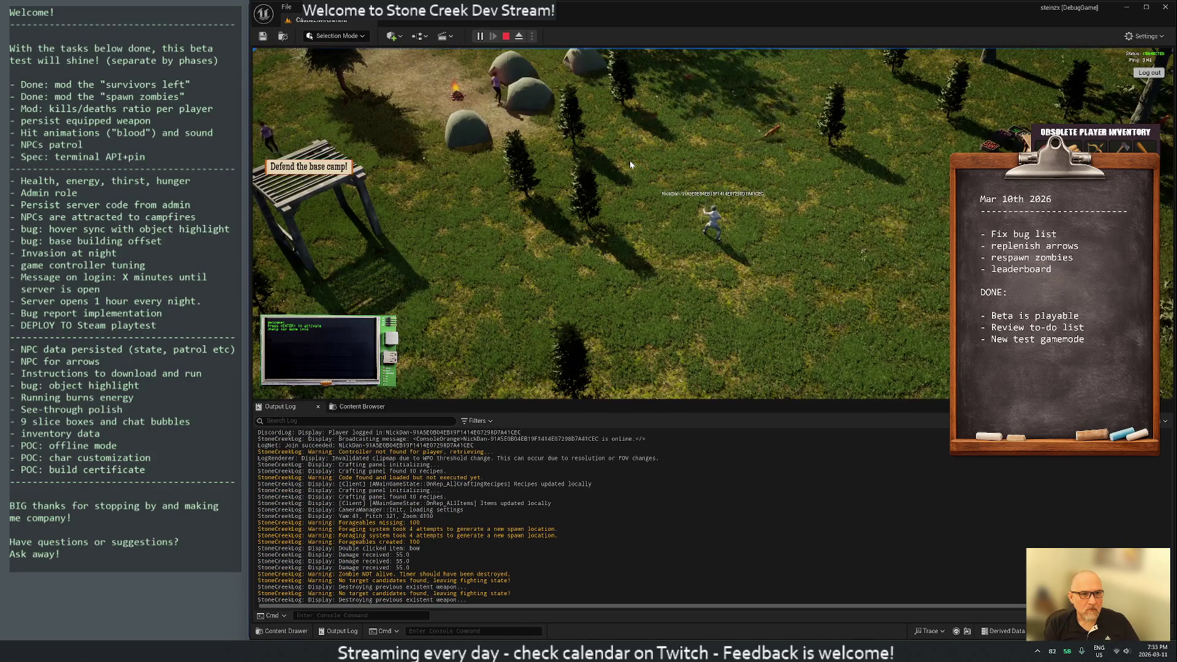
key(w)
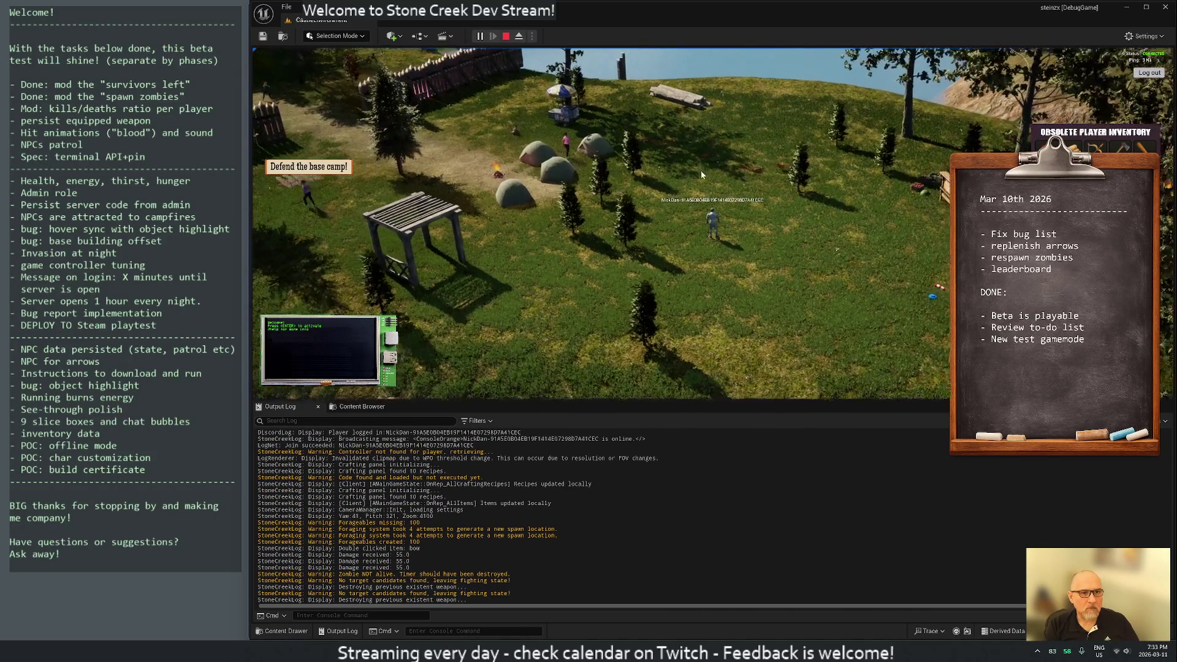
key(alt+Tab)
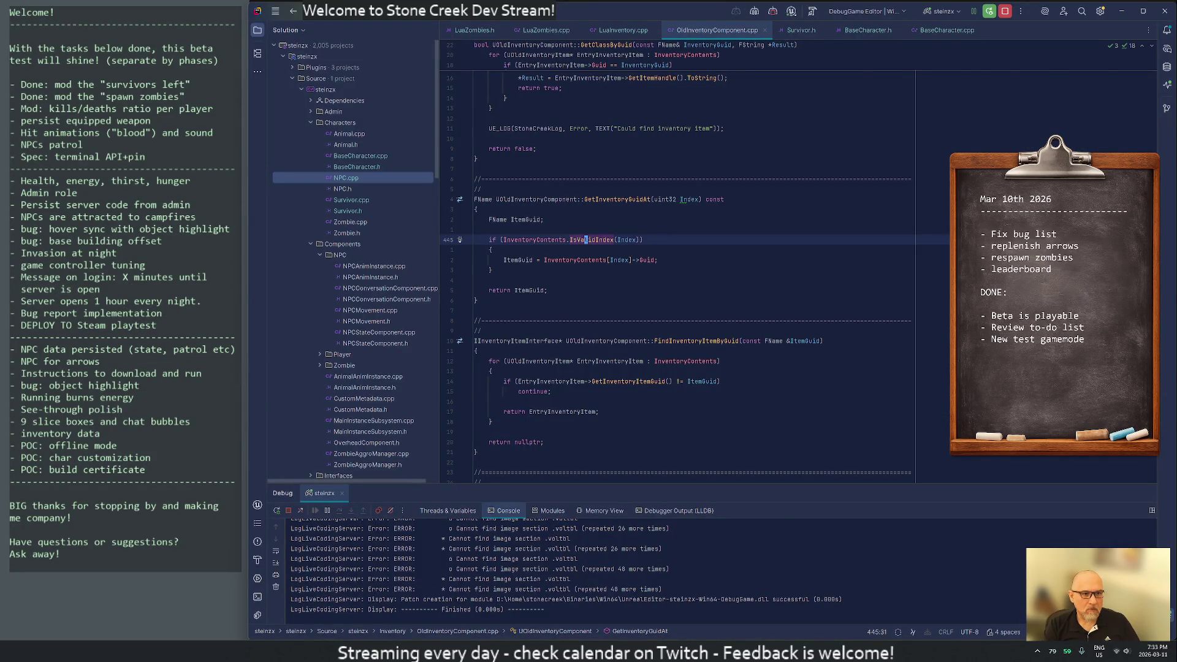
Step: Delete two blank lines in the loop, uncomment the class check with gc2j, and save with :w
key(alt+Tab)
key(alt+Tab)
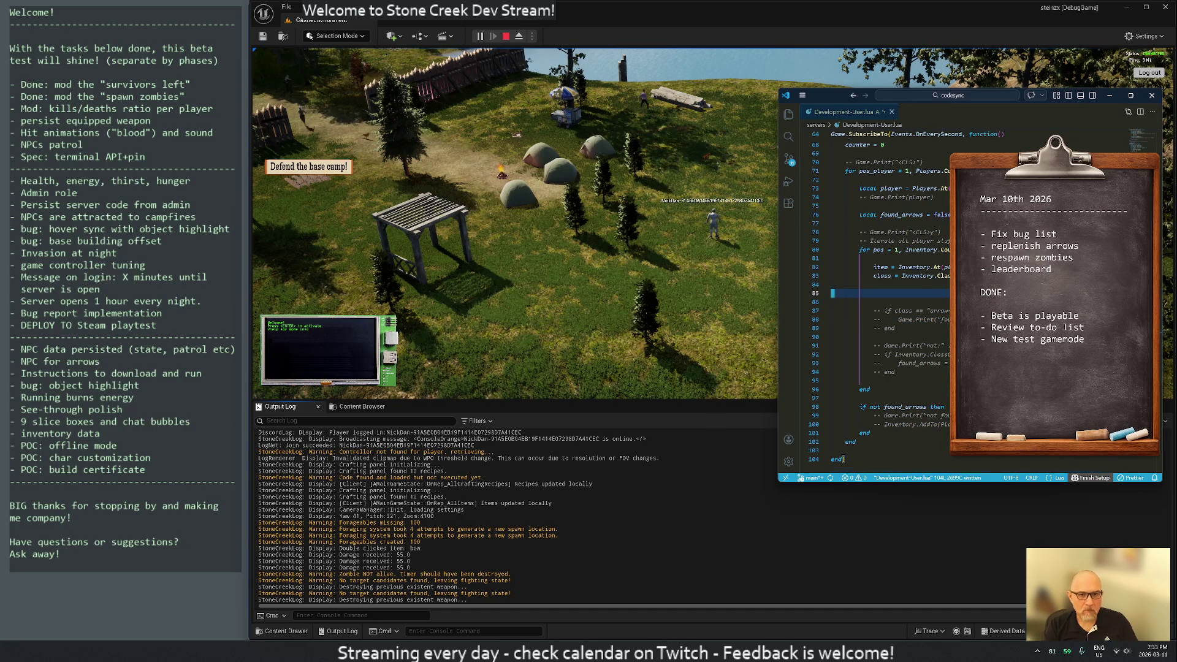
key(d)
key(d)
key(d)
key(Return)
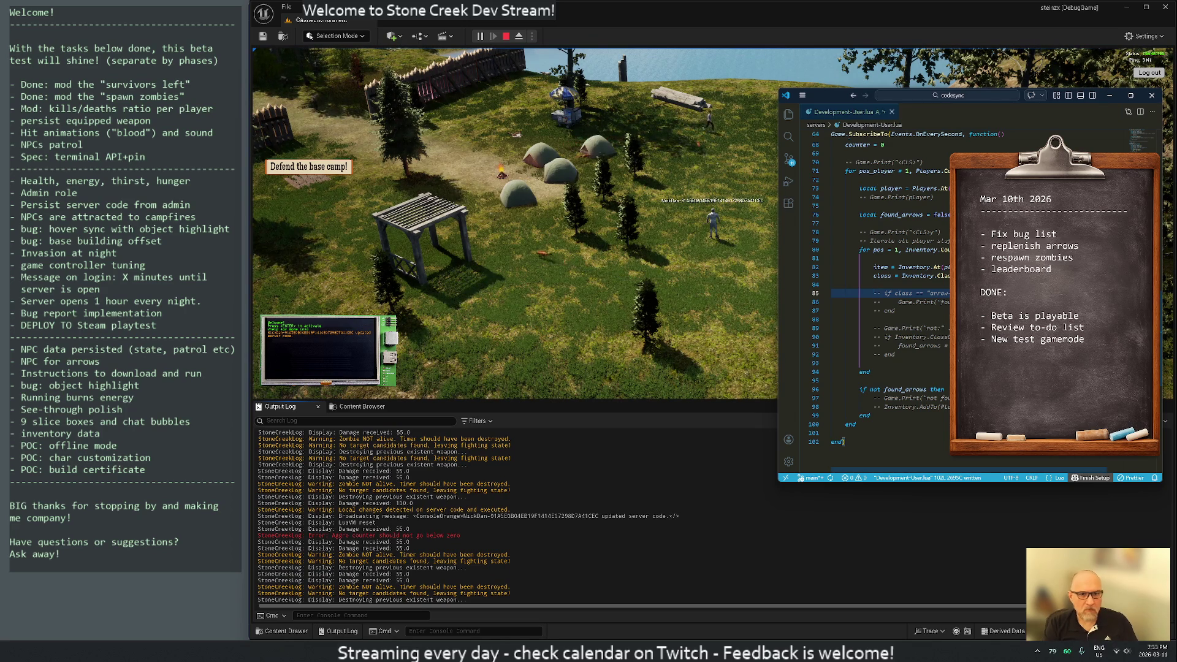
text(gc2j)
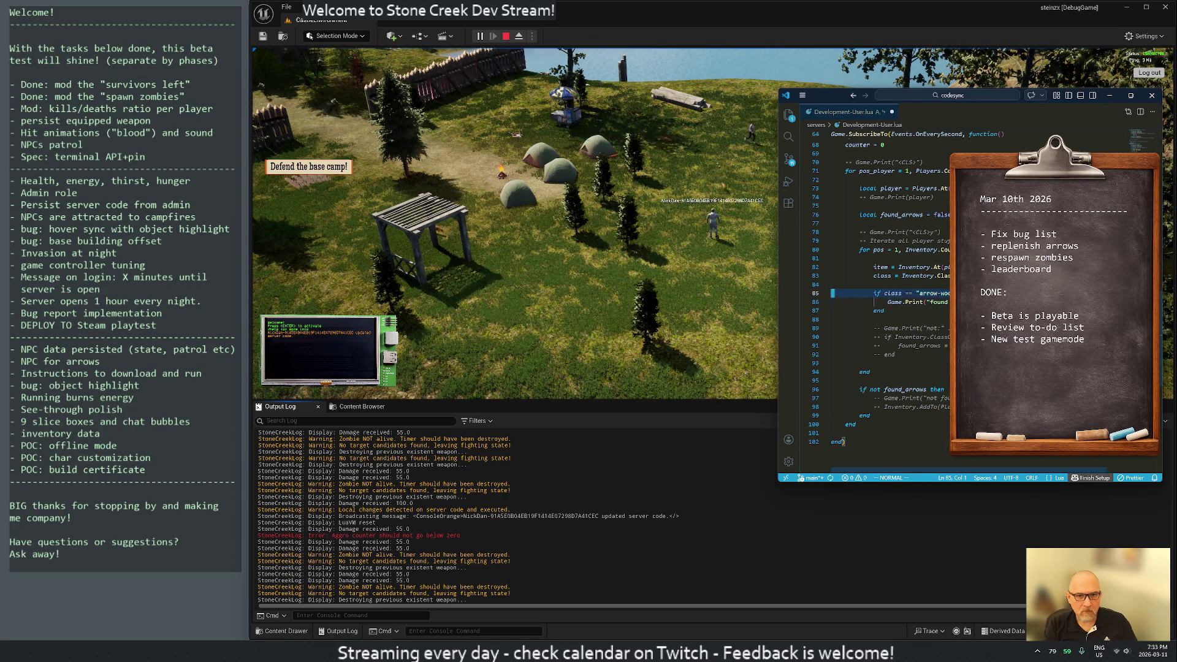
text(:w)
key(Return)
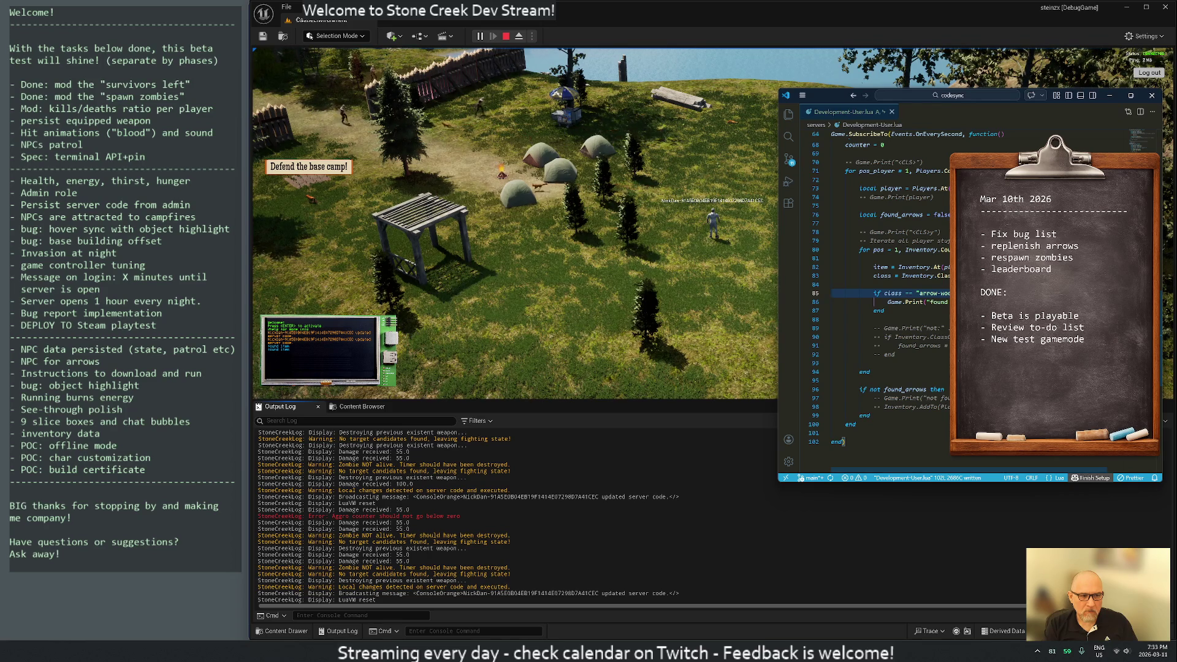
Step: Delete the commented not: print line and move found_arrows = true under the class check
click(833, 311)
click(834, 328)
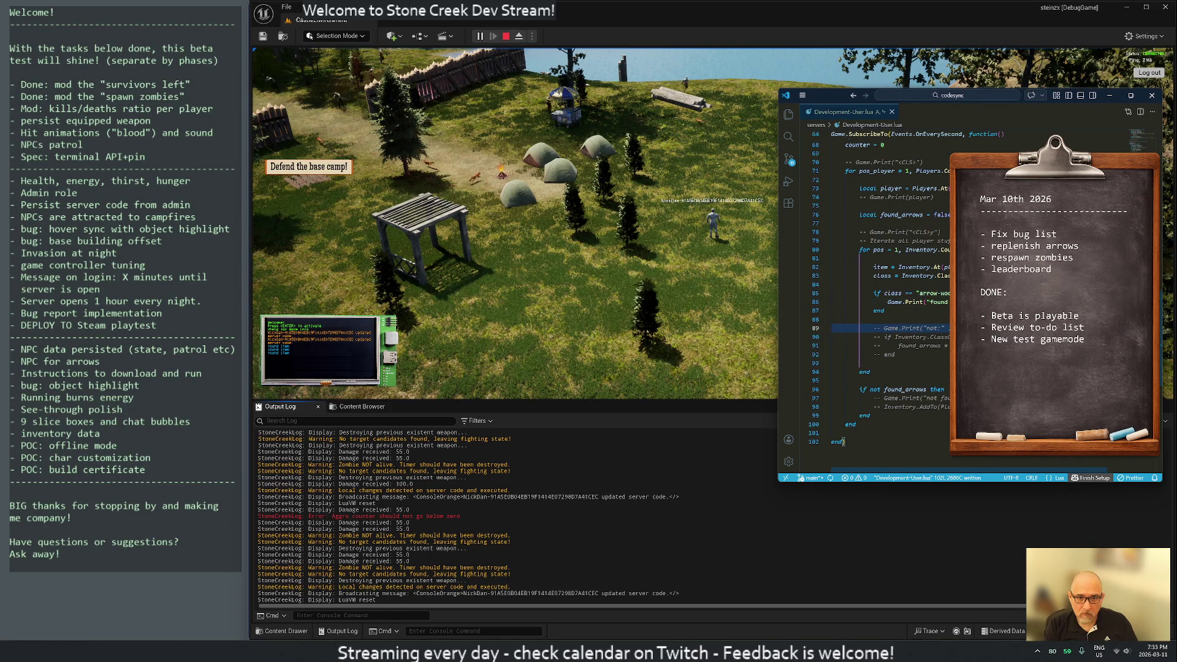
key(d)
key(d)
key(k)
key(k)
key(k)
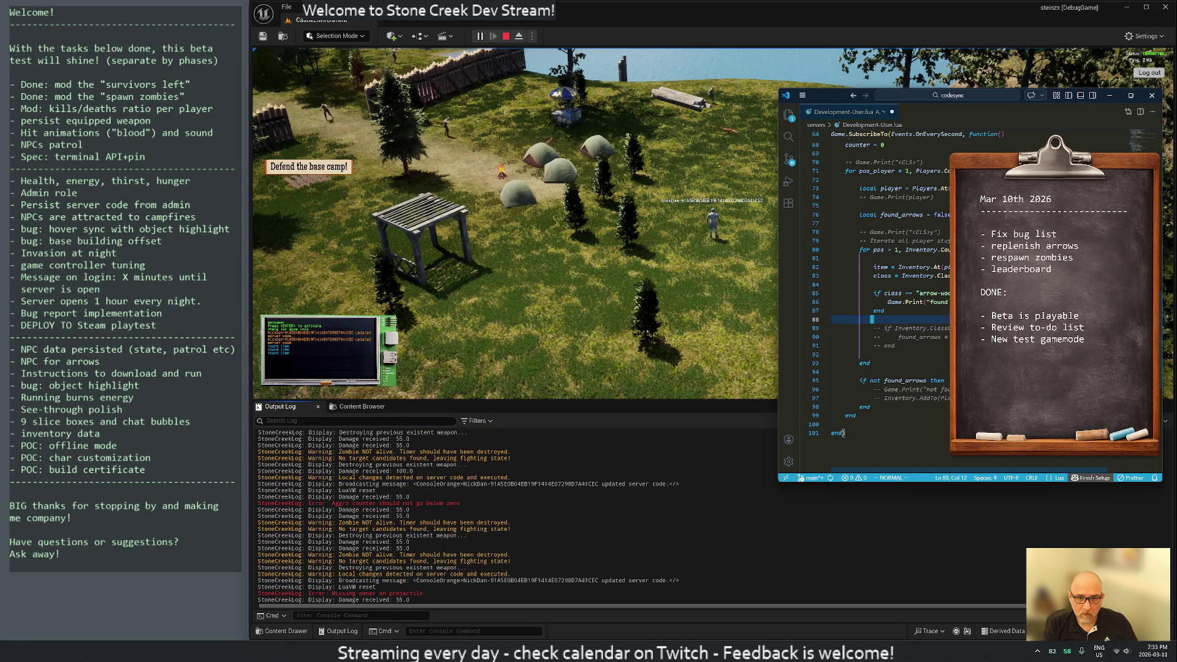
key(j)
key(j)
key(j)
Step: Uncomment found_arrows = true and delete the arrow-found print and leftover commented lines
key(j)
key(j)
key(d)
key(d)
key(k)
key(k)
key(k)
key(p)
key(j)
key(d)
key(d)
key(k)
key(ctrl+slash)
key(j)
key(j)
key(j)
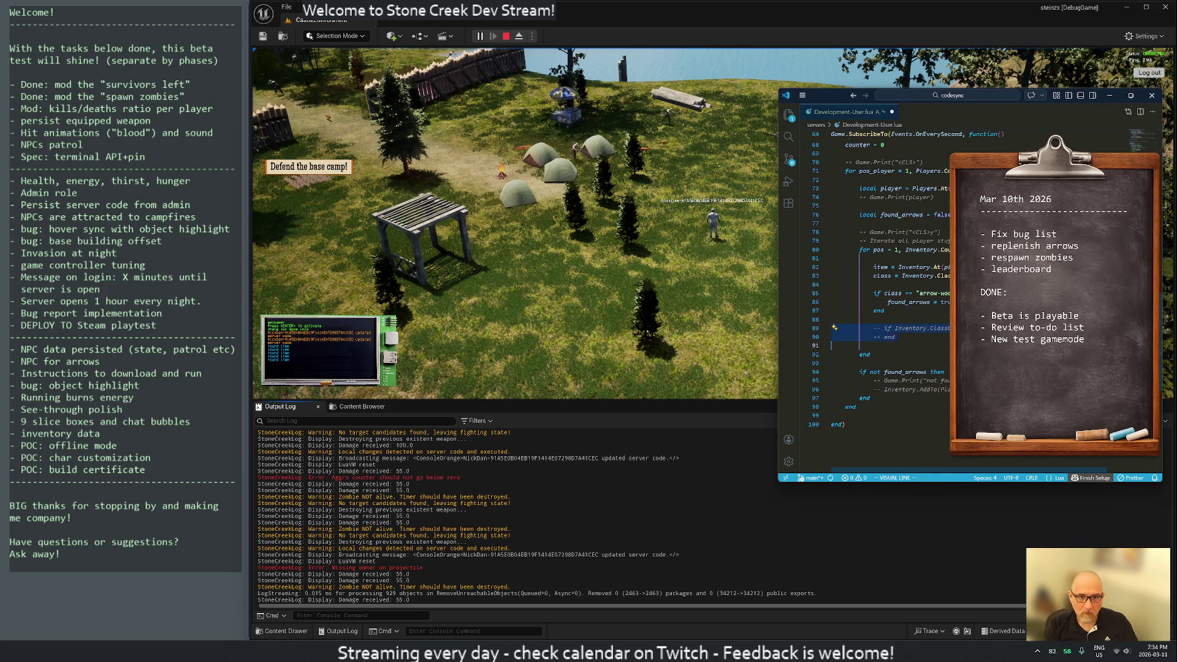
key(3)
key(d)
key(d)
click(743, 229)
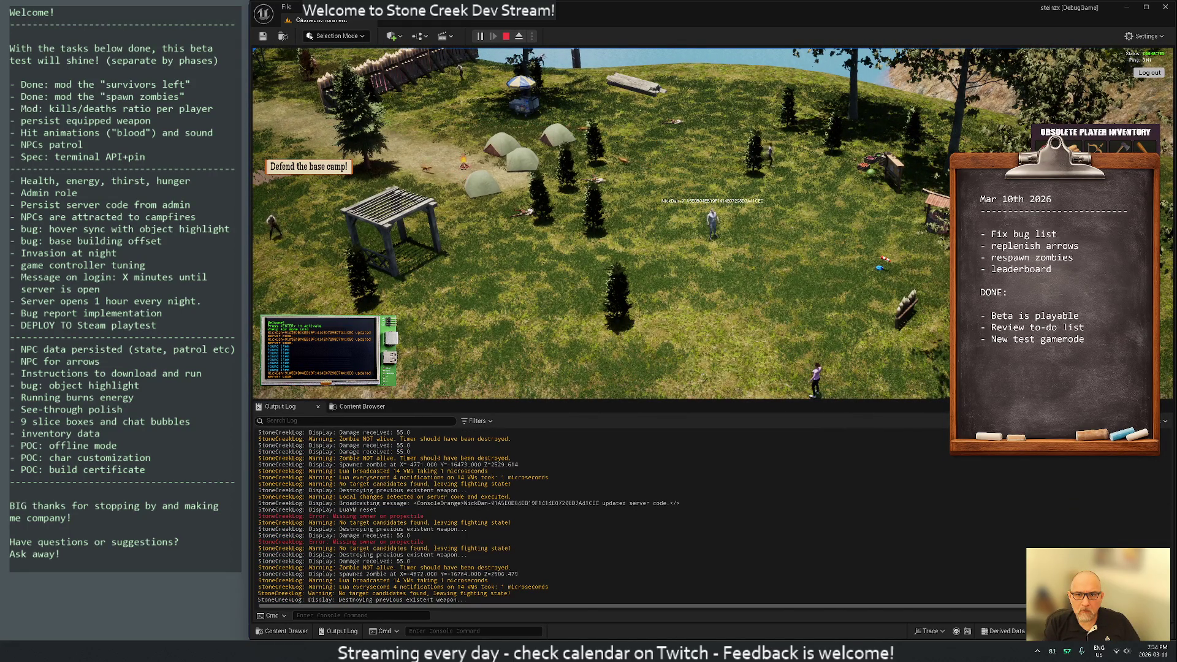
Step: Delete the stack of 476 wooden arrows, confirming with 'Yes, Delete'
key(Delete)
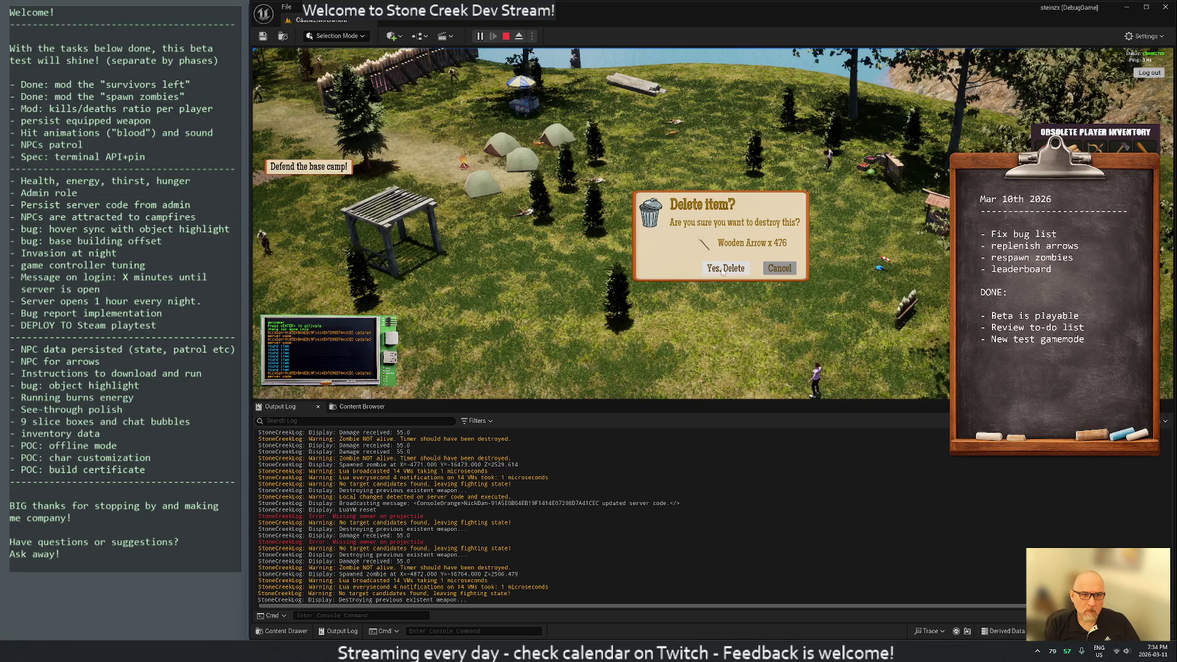
click(724, 270)
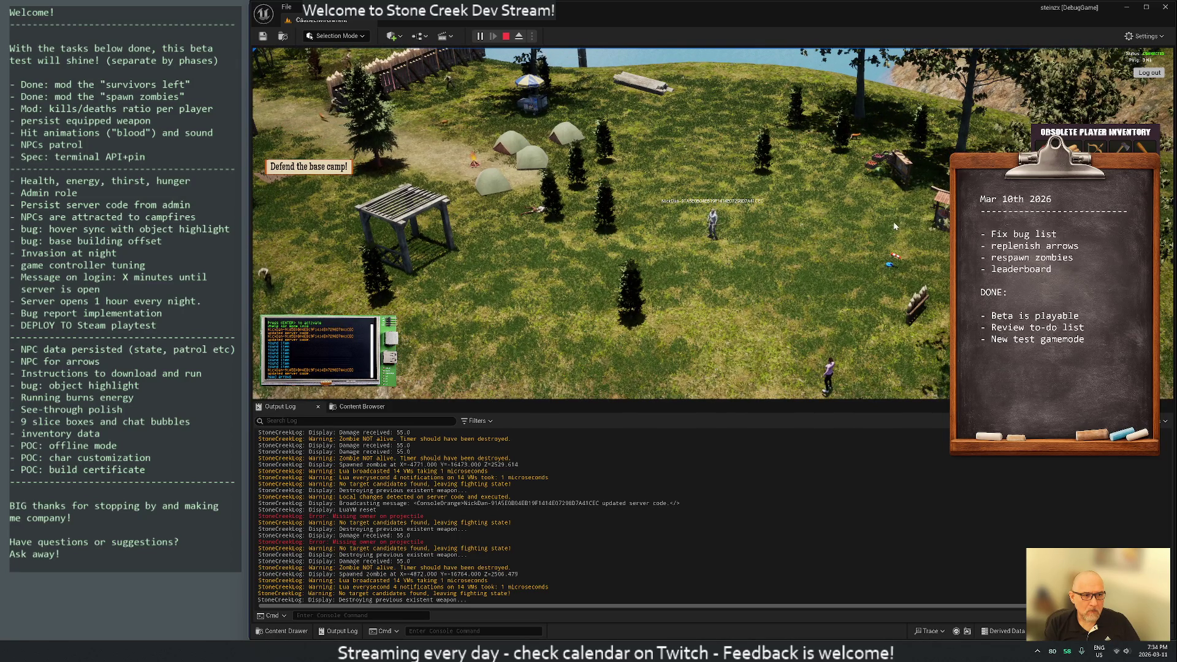
key(alt+Tab)
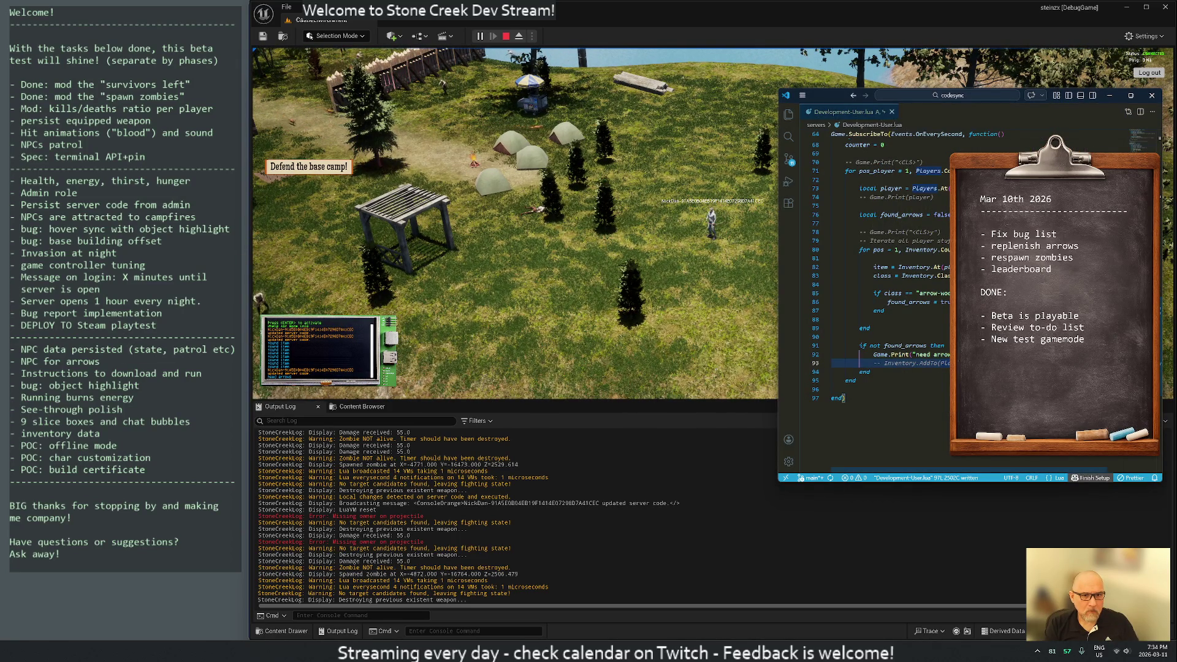
Step: Uncomment the Inventory.AddTo call on line 93
key(ctrl+slash)
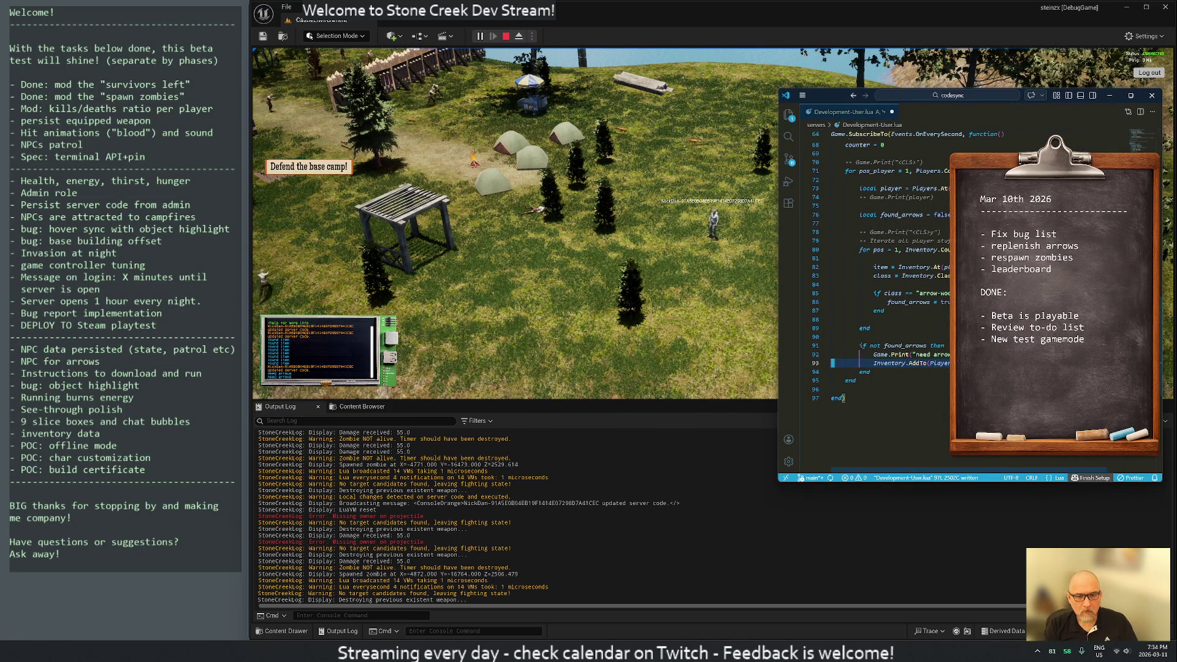
click(927, 363)
key(Escape)
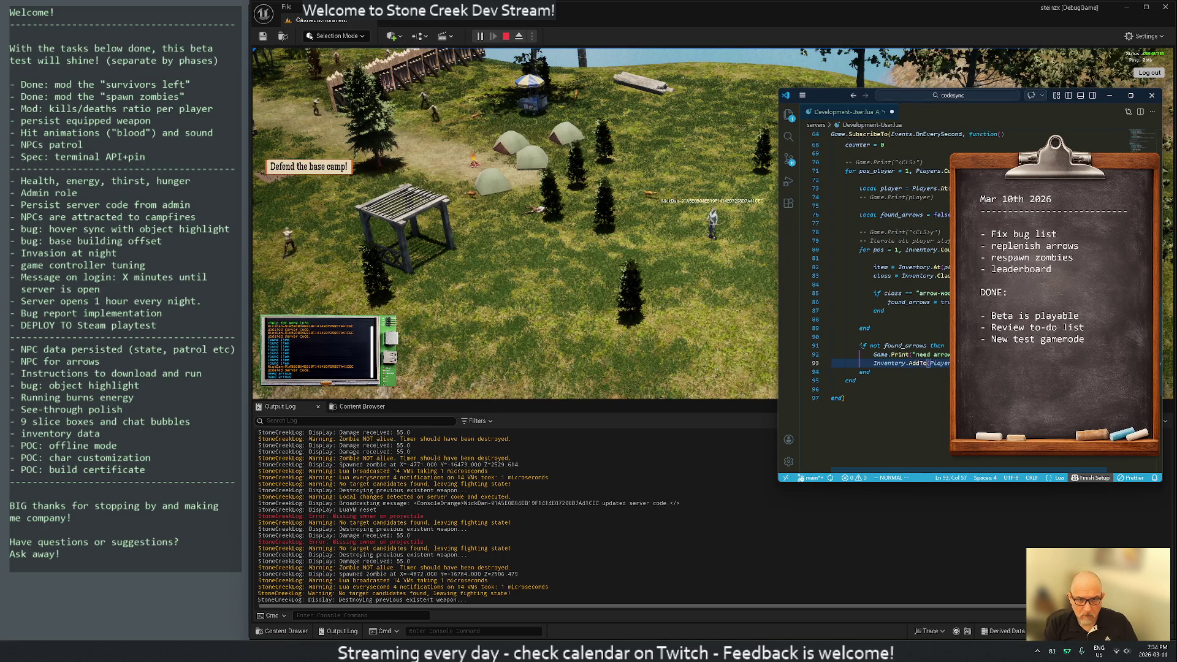
key(l)
key(a)
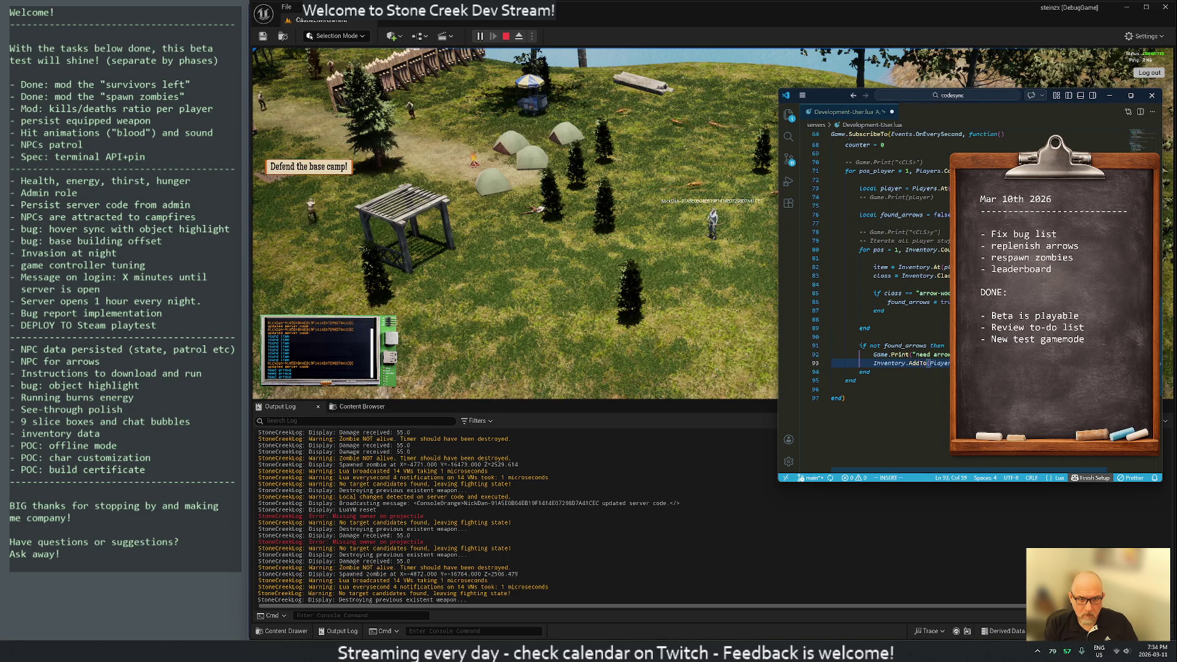
Step: Change the AddTo call's Players argument to player and save with :w so the server reloads
key(Escape)
key(b)
key(b)
text(cwplayer)
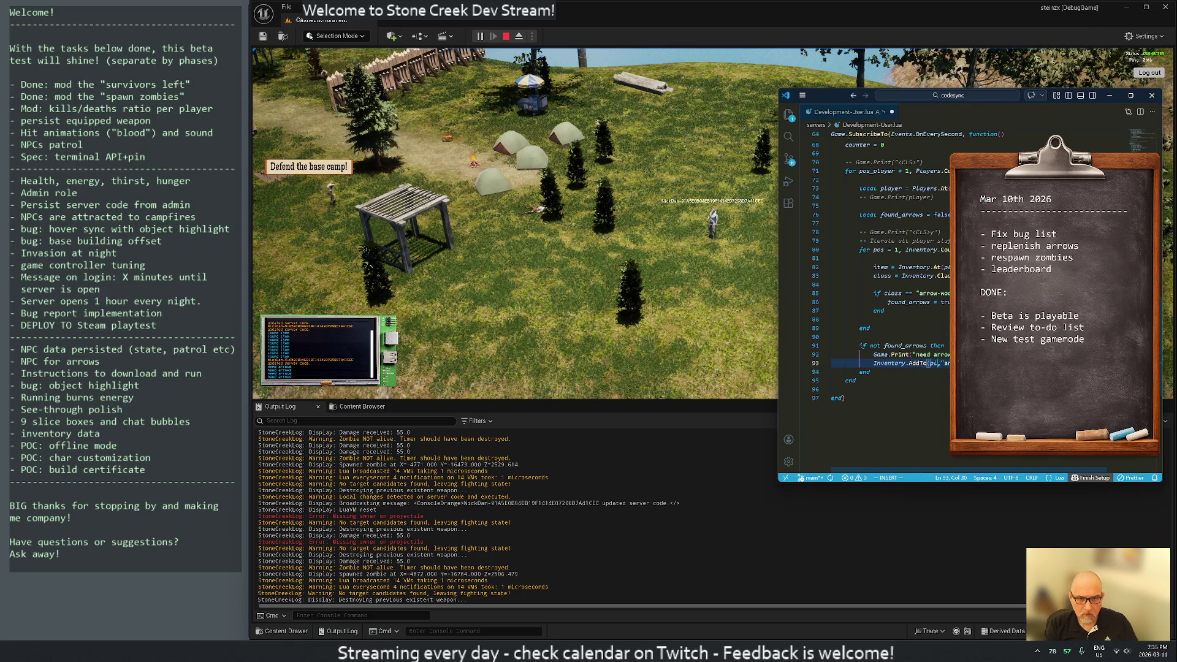
text(a)
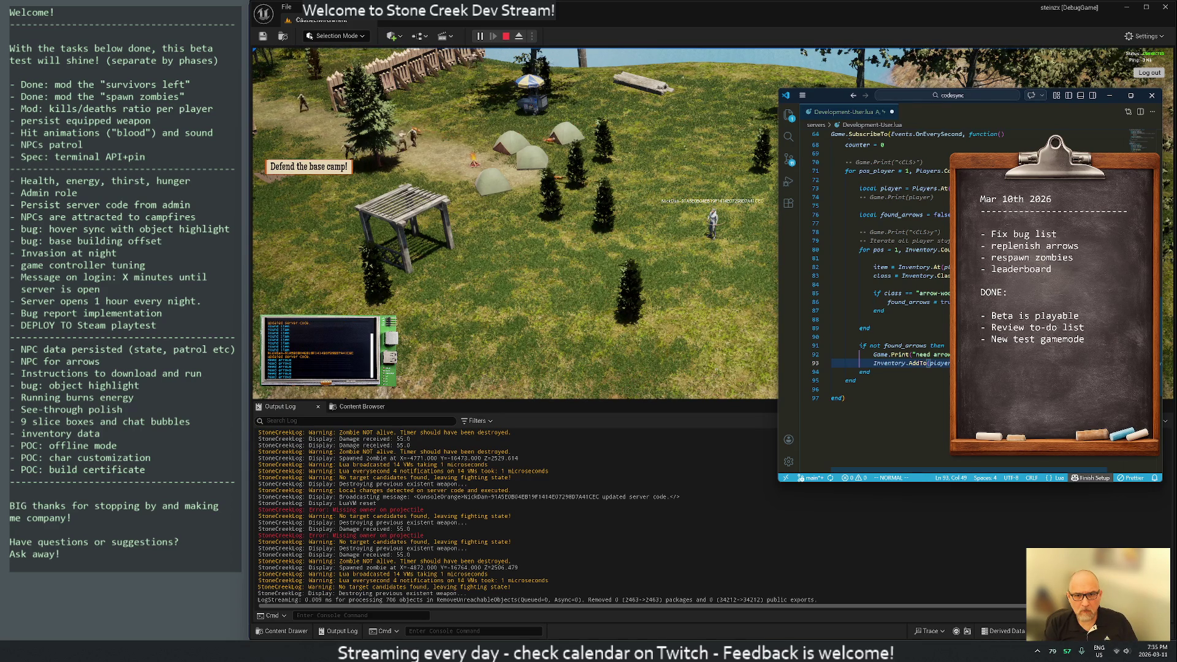
text(:w)
key(Return)
click(737, 279)
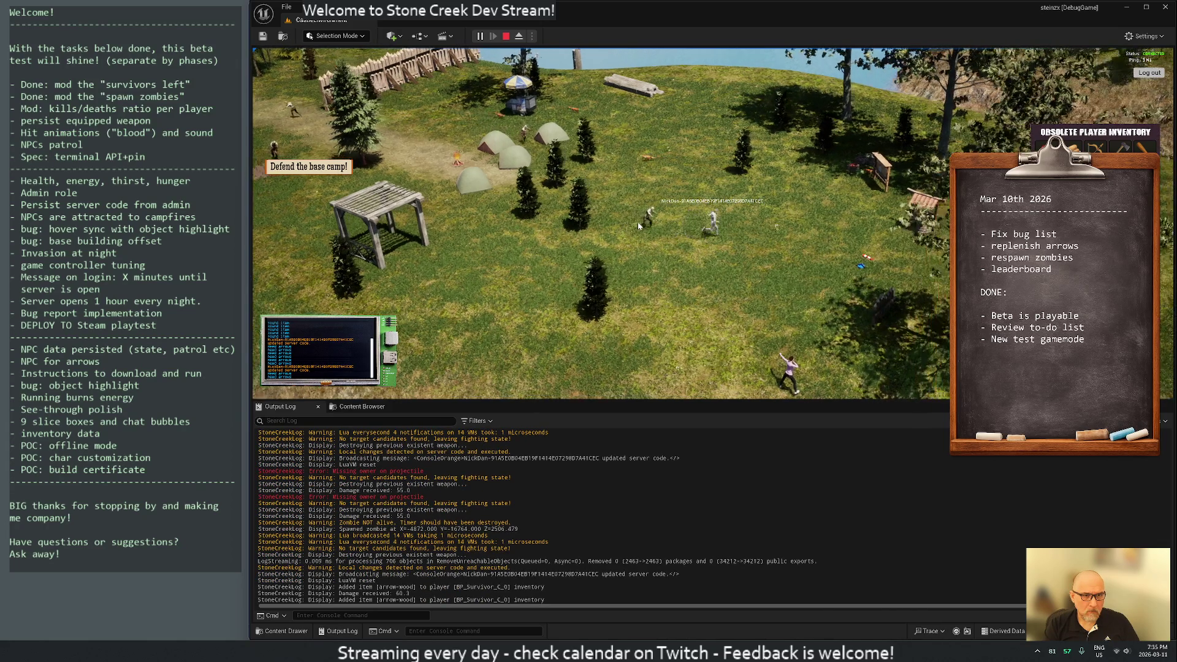
Step: Walk the character right and left in the playtest, then stop the play session
key(d)
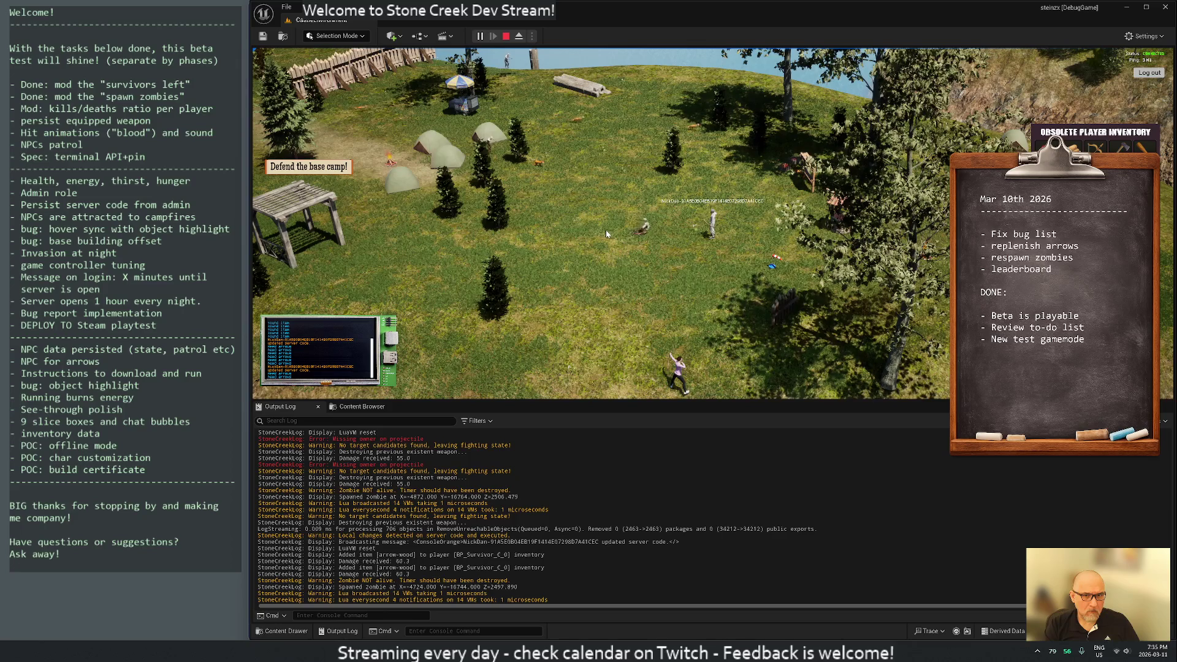
scroll(620, 252, up, 3)
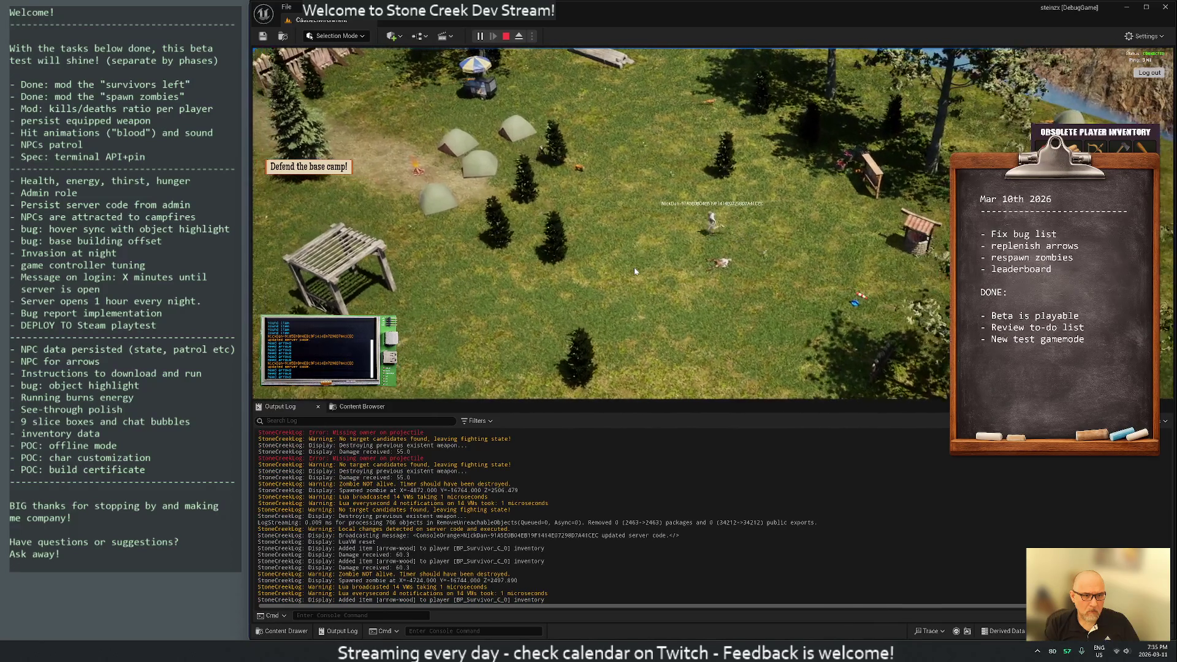
key(a)
click(506, 36)
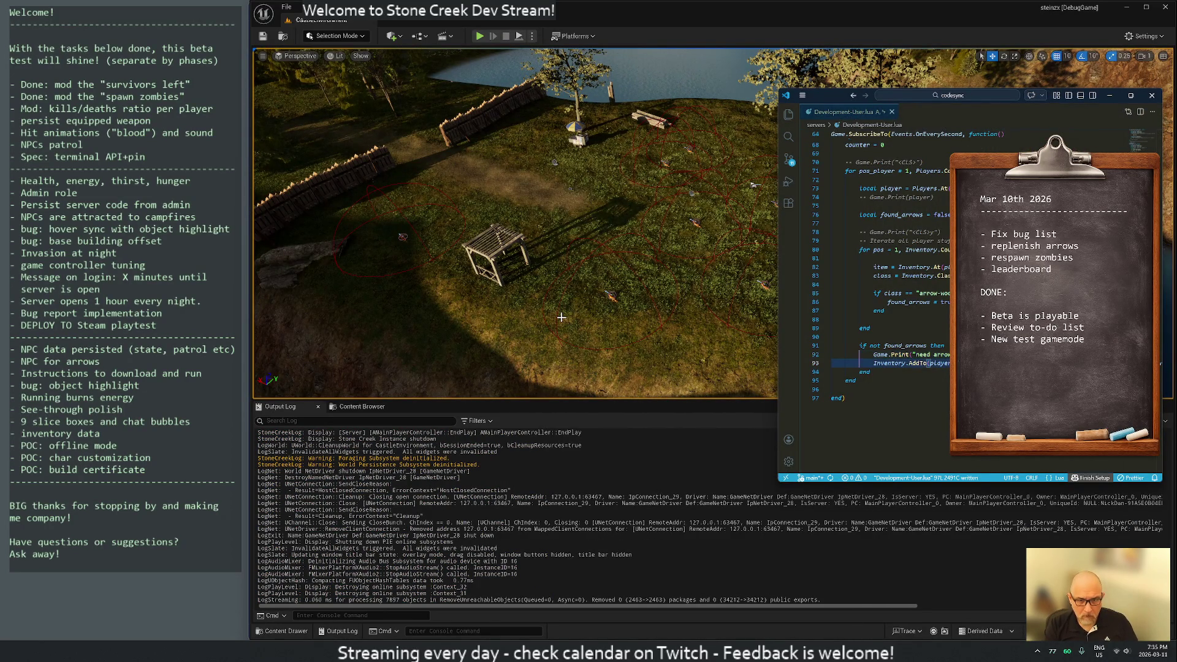
text(, )
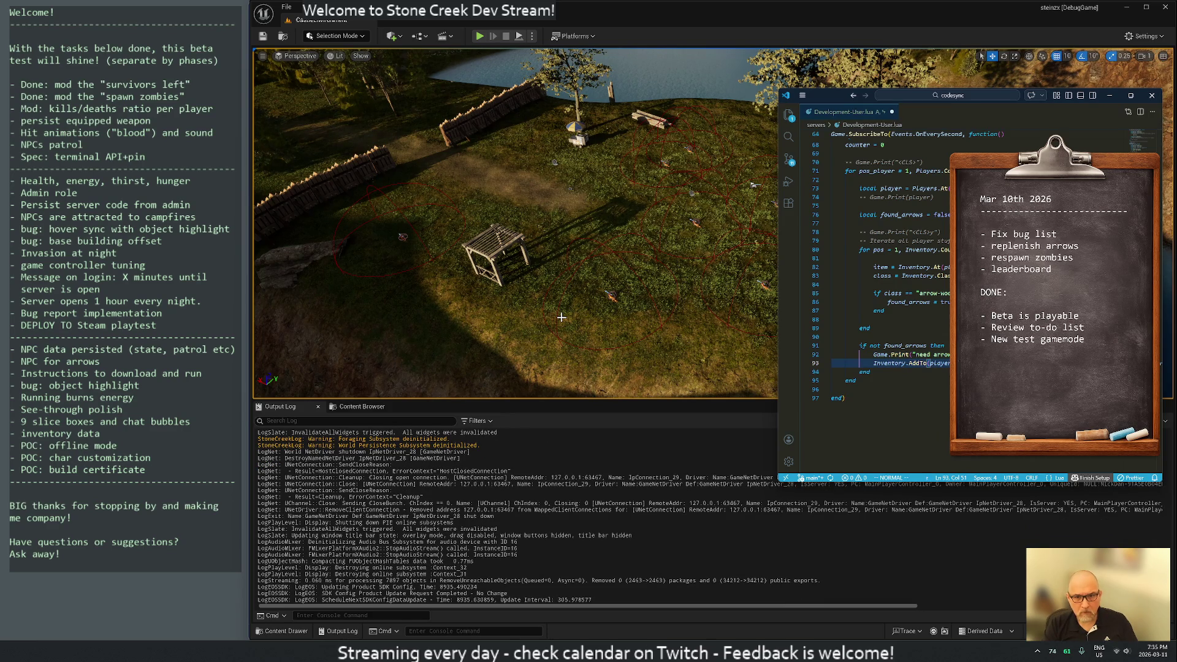
text(k)
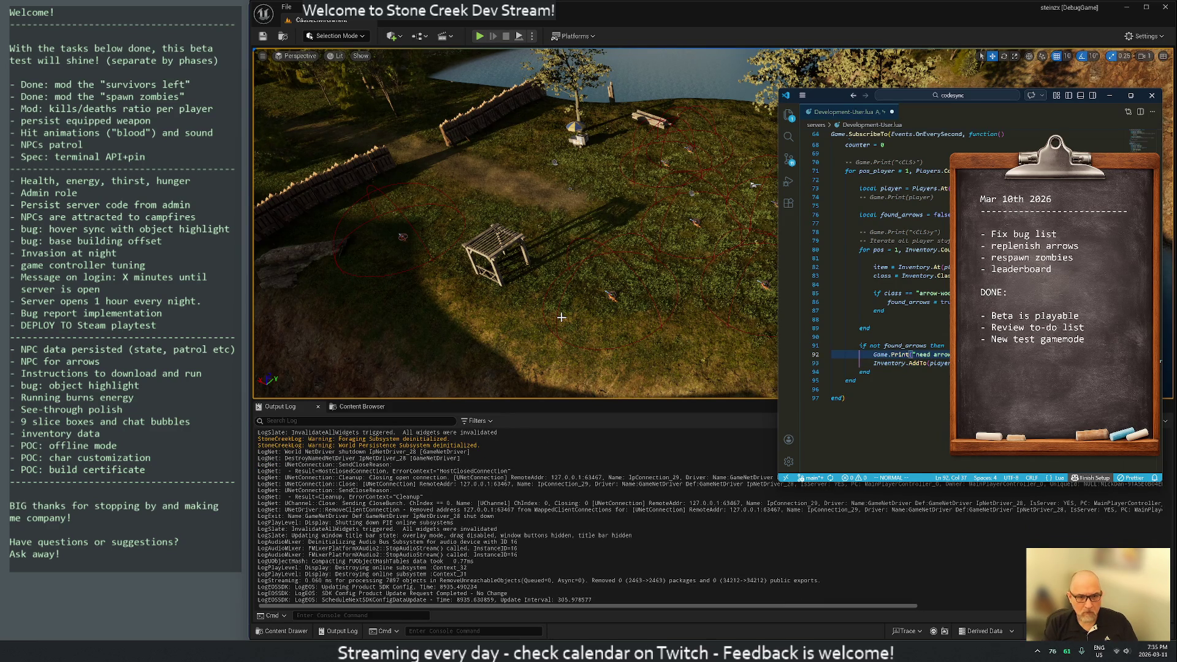
key(ctrl+shift+f)
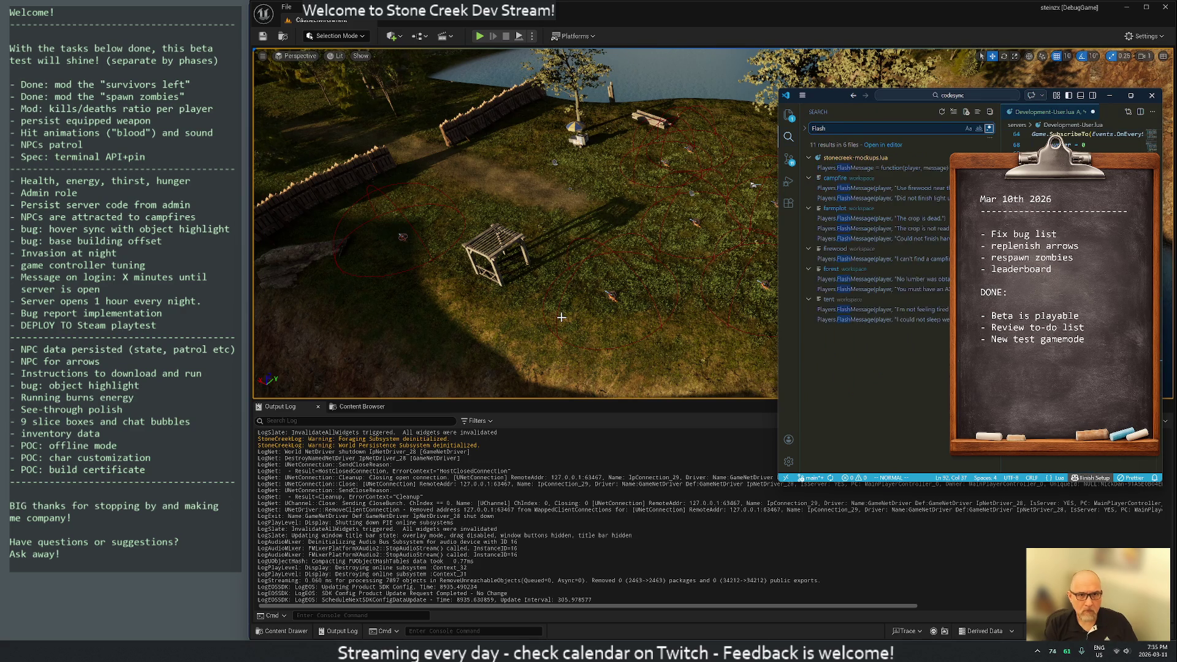
click(848, 169)
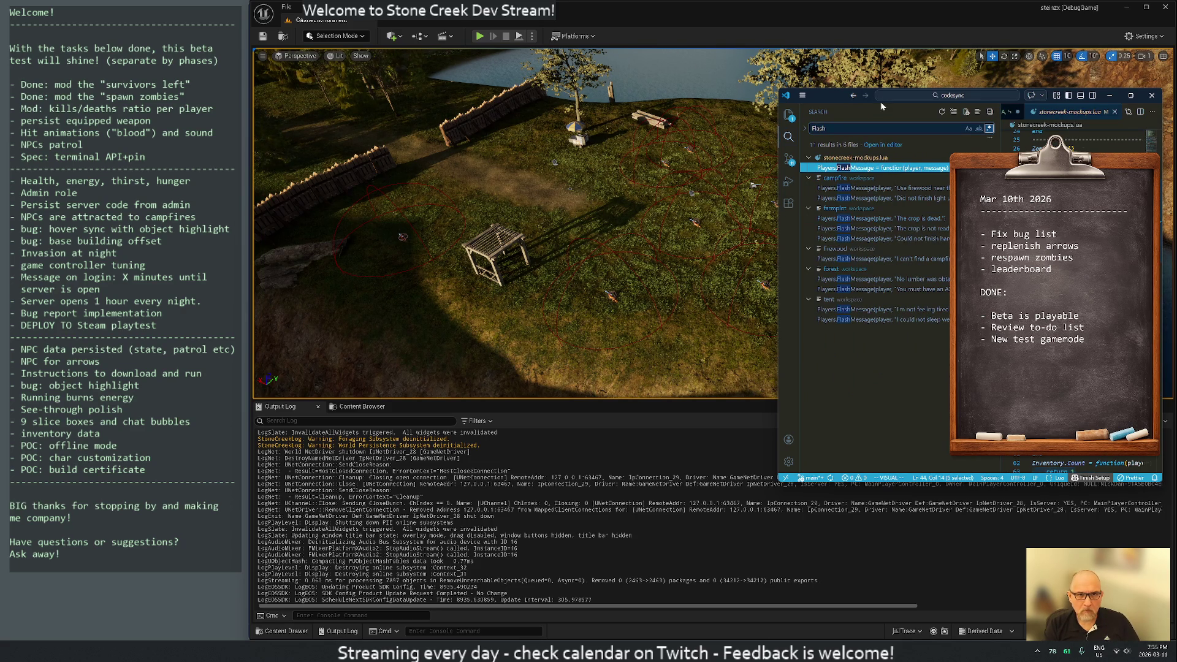
double_click(833, 93)
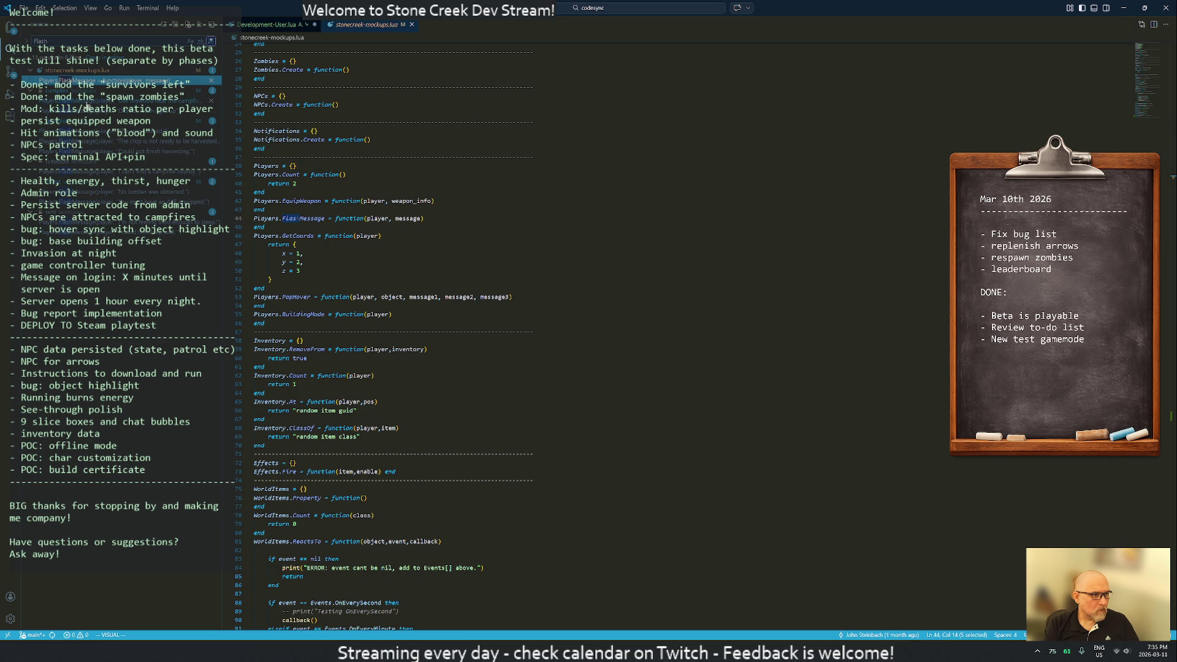
click(86, 102)
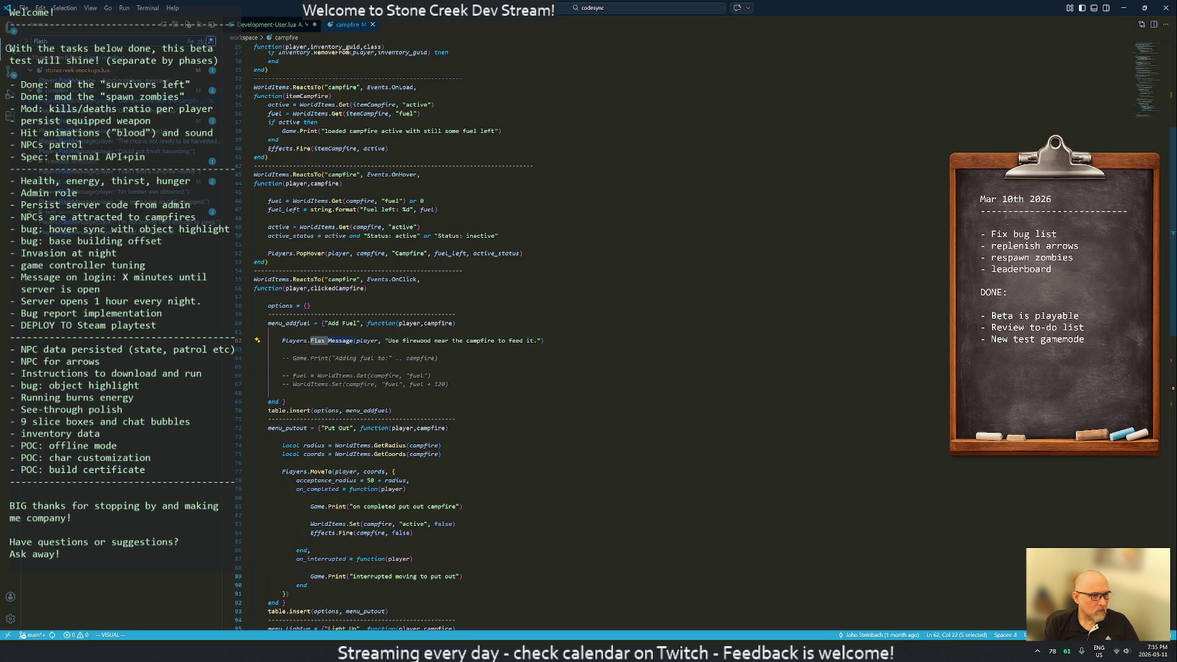
key(Escape)
key(dollar)
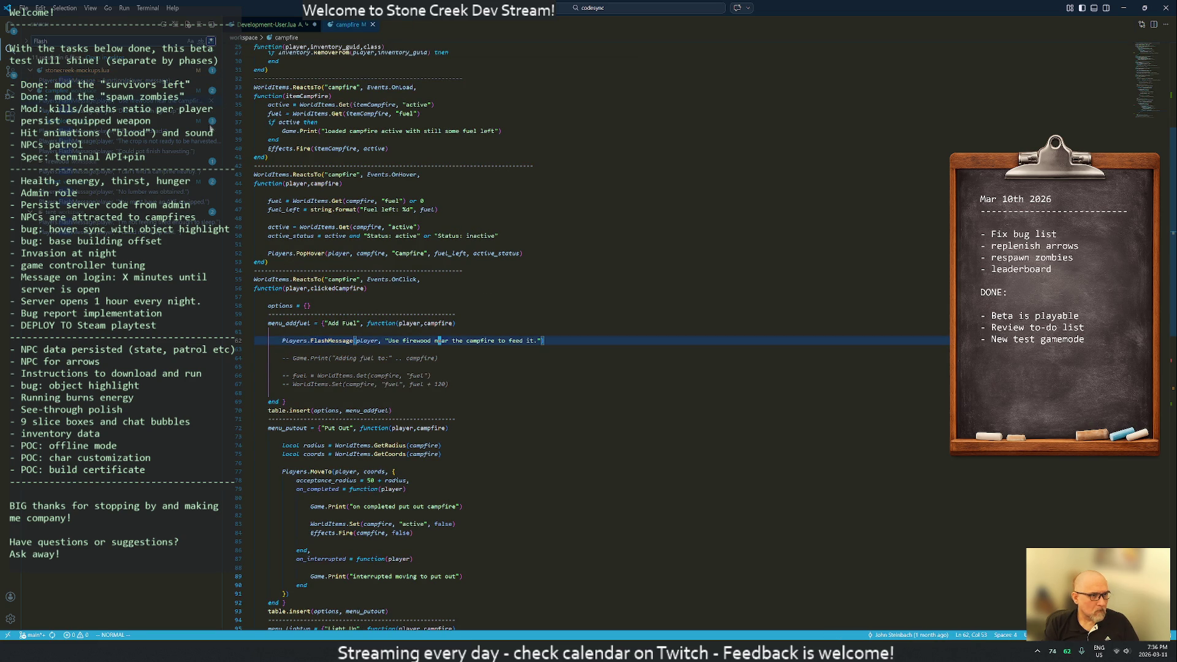
middle_click(345, 27)
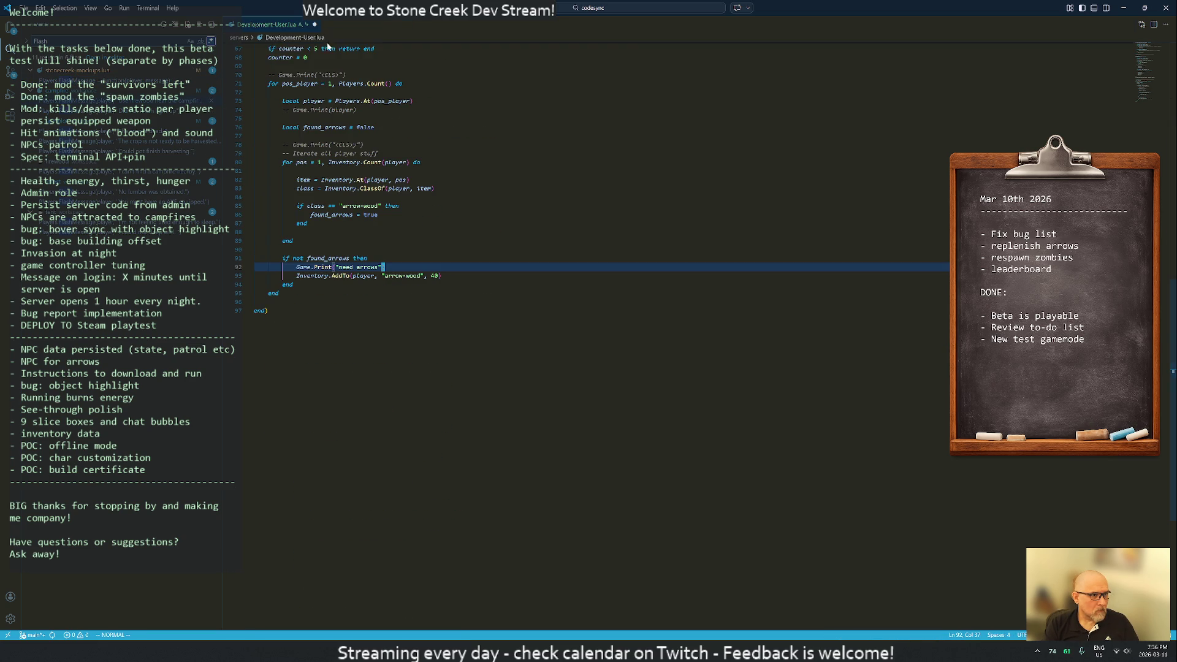
click(9, 27)
key(super+Down)
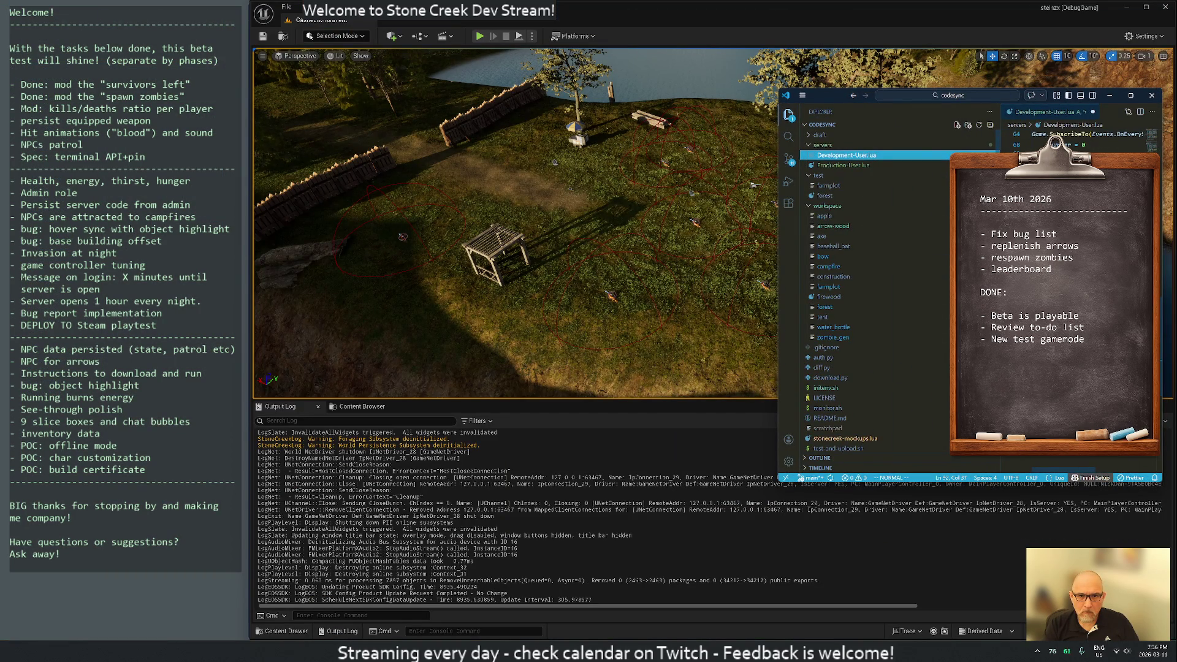
click(789, 115)
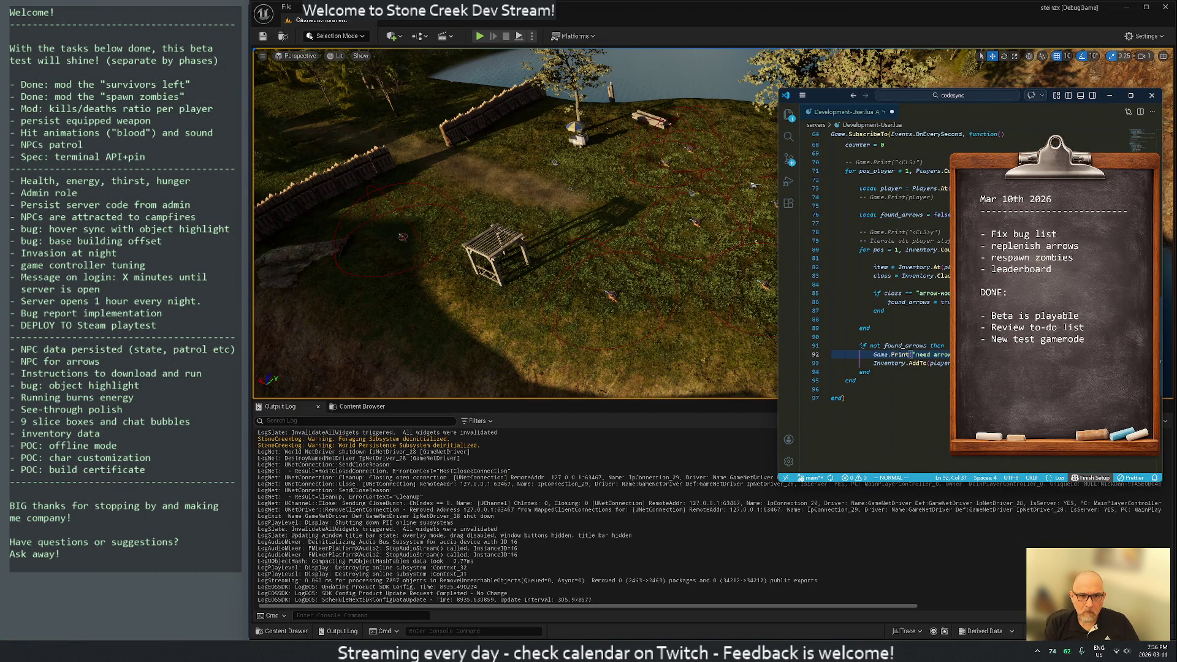
key(shift+o)
Step: Add a Players.FlashMessage line, delete the need-arrows Game.Print, and move Inventory.AddTo above the flash
key(p)
text(Players.FlashMessage()
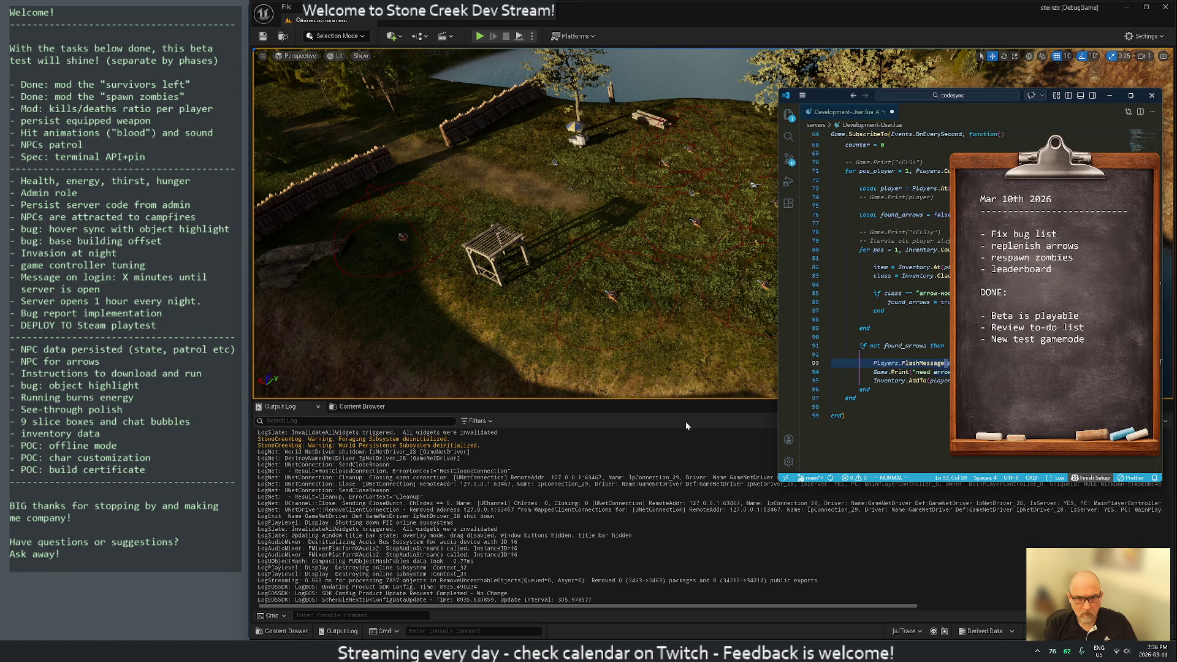
key(n)
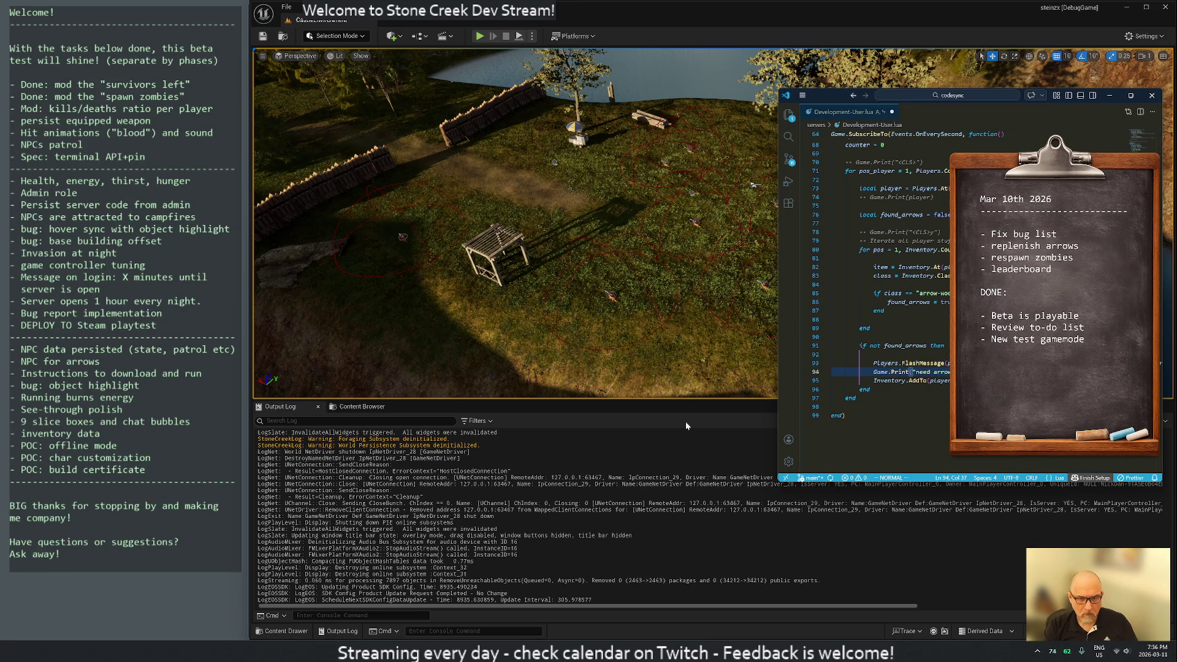
key(d)
key(d)
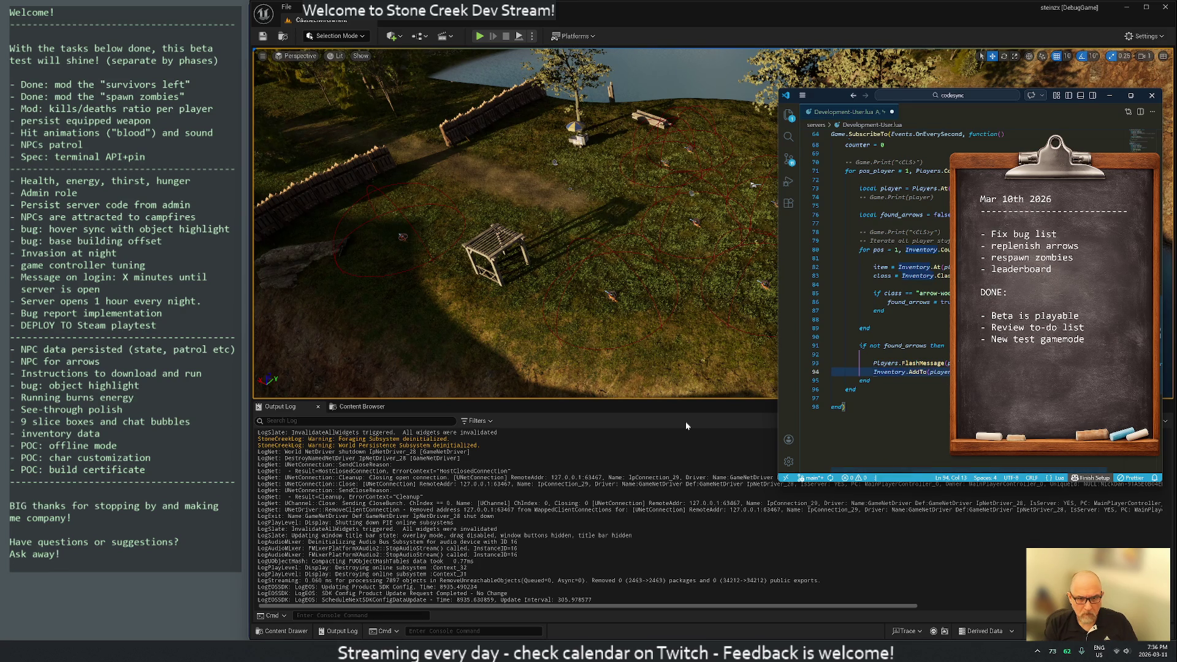
key(d)
key(d)
key(k)
key(P)
key(k)
key(d)
key(d)
key(k)
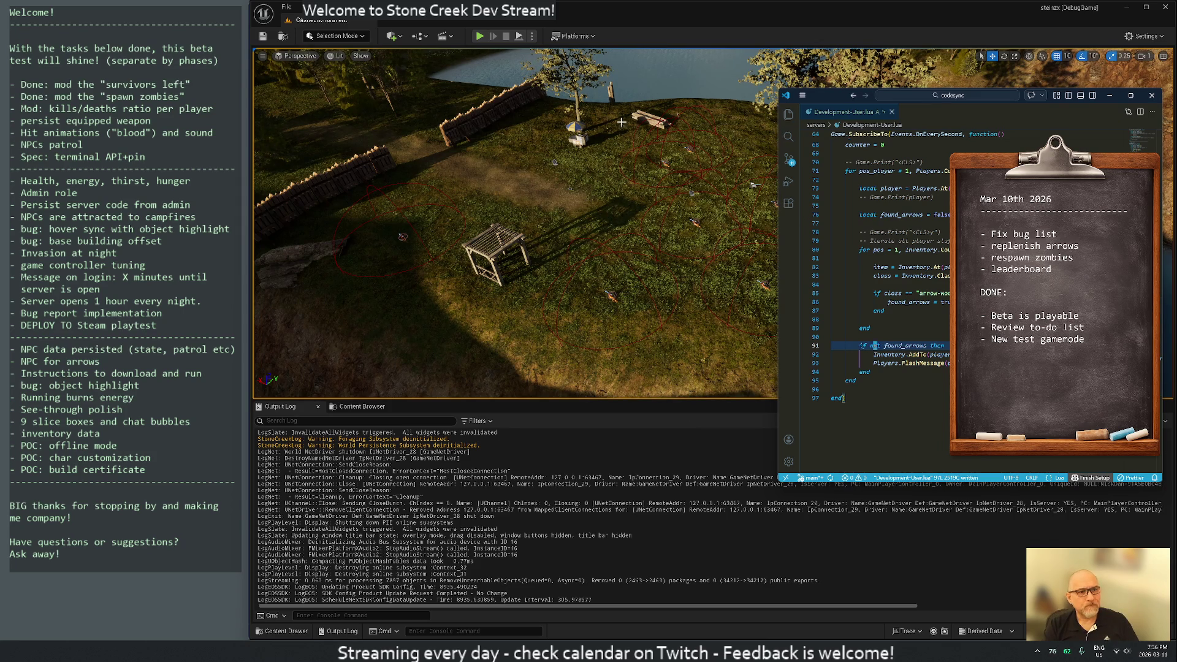
Step: Start a new play session, add a blank line below line 93, and save the script
click(480, 37)
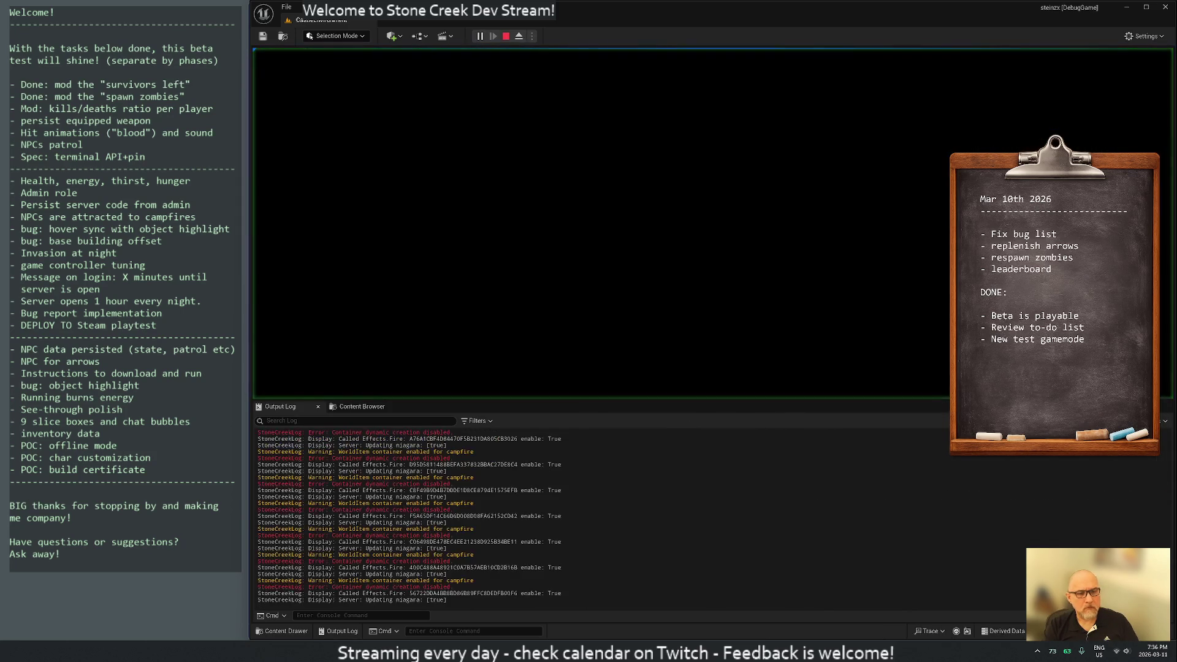
key(j)
key(j)
key(o)
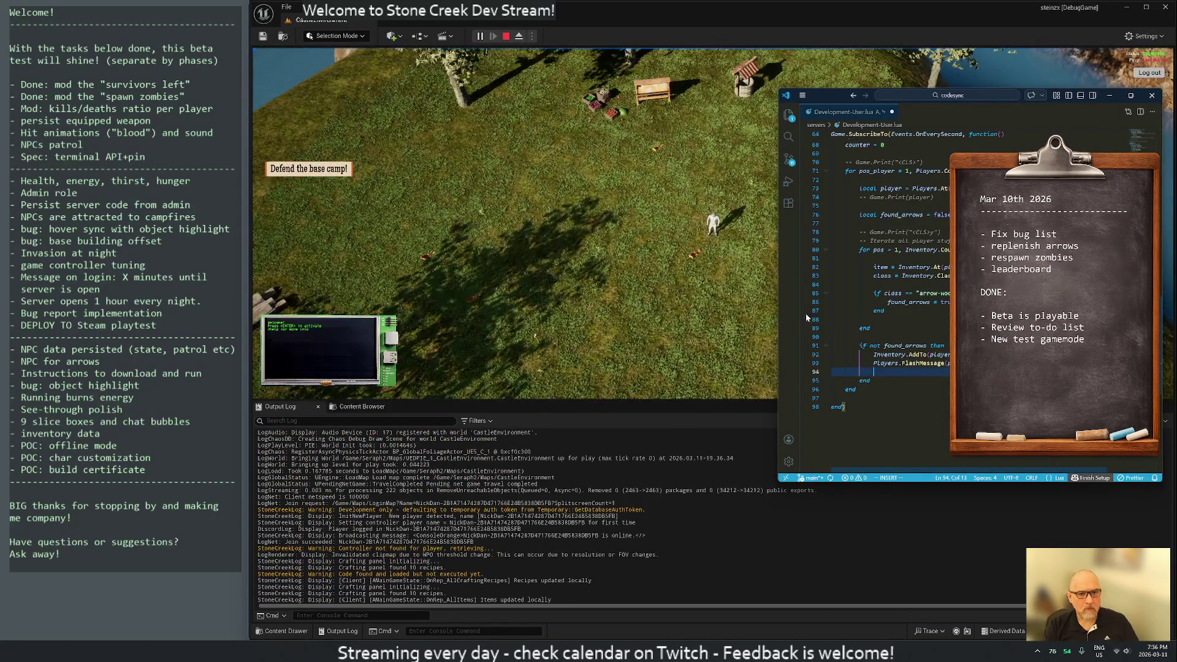
key(Escape)
click(918, 267)
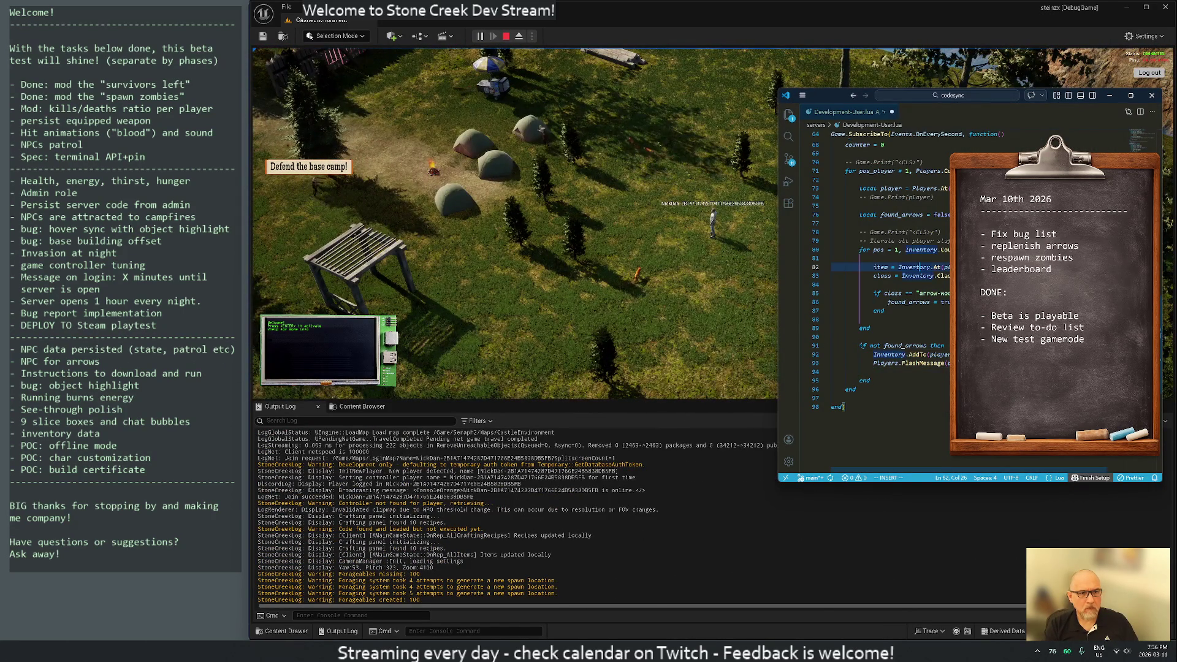
text(:w)
key(Return)
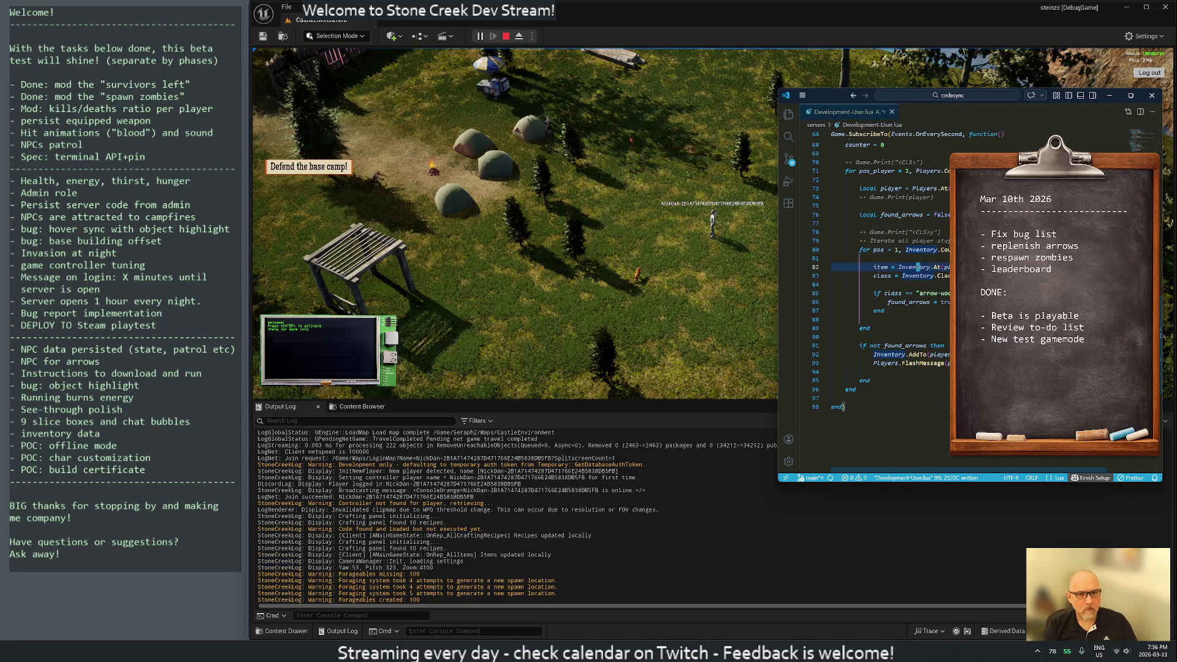
Step: Equip the bow, attack the nearby zombie, walk the survivor around the field, then stop playing
click(683, 220)
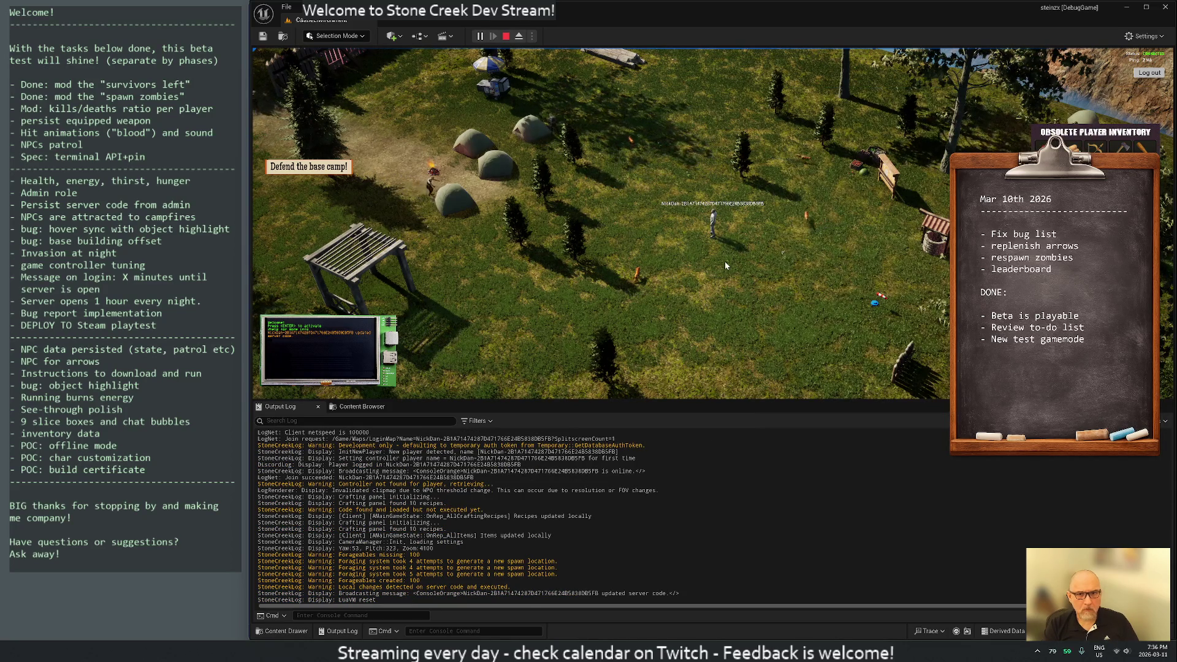
click(756, 253)
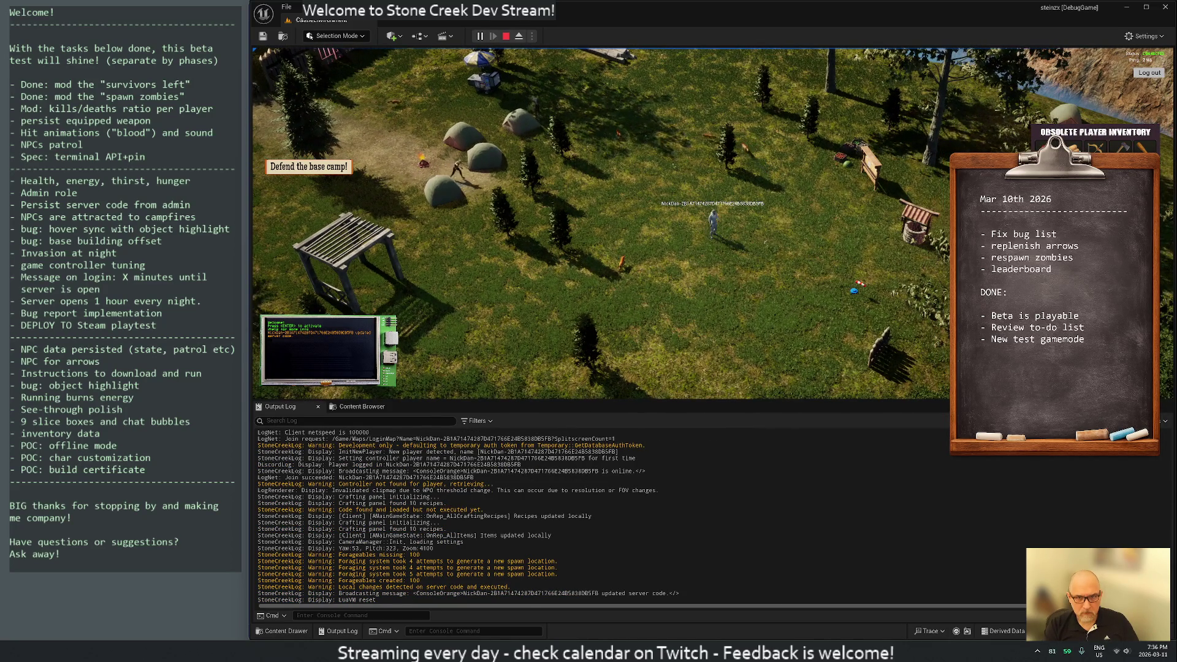
double_click(1073, 149)
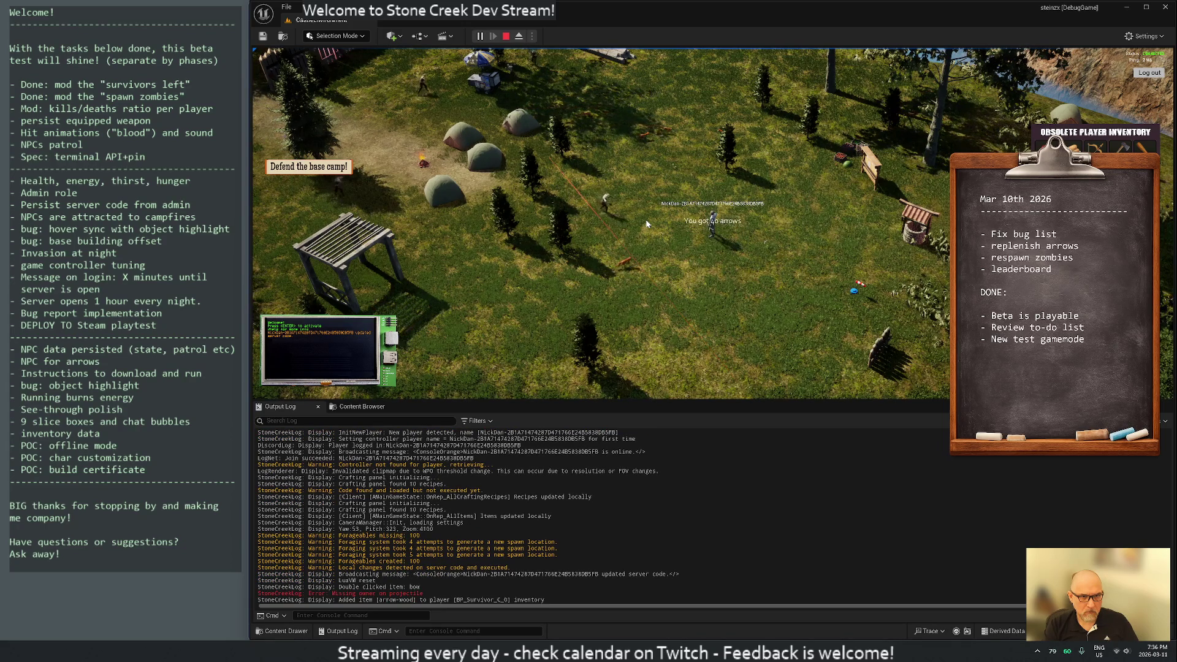
key(d)
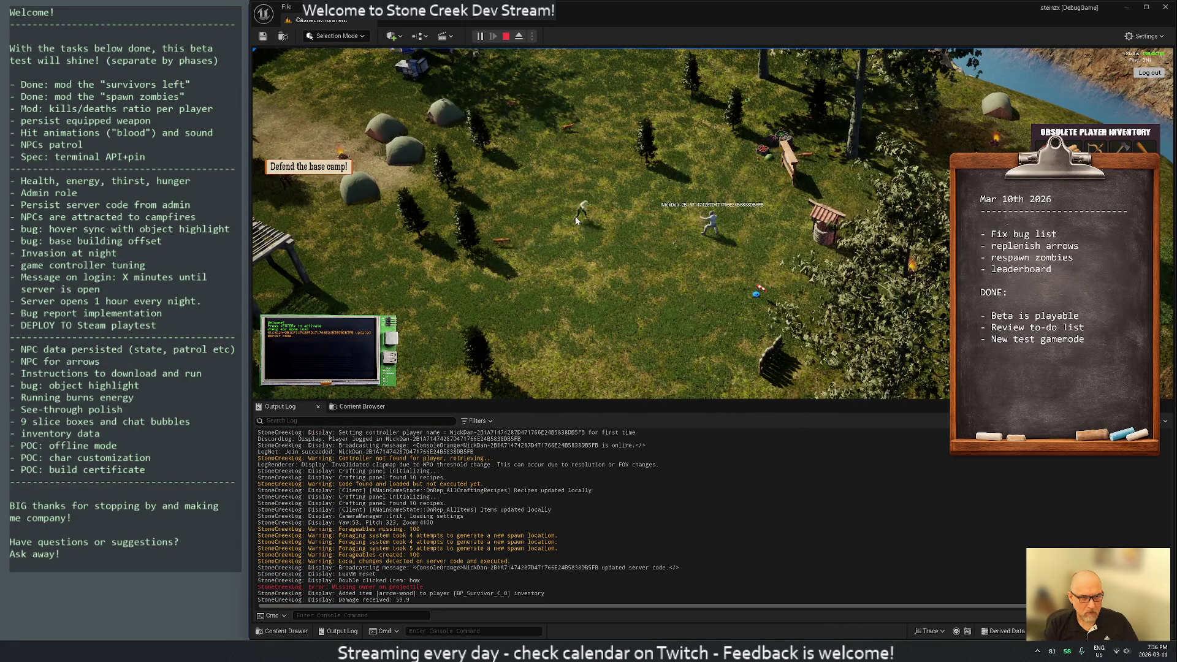
click(595, 219)
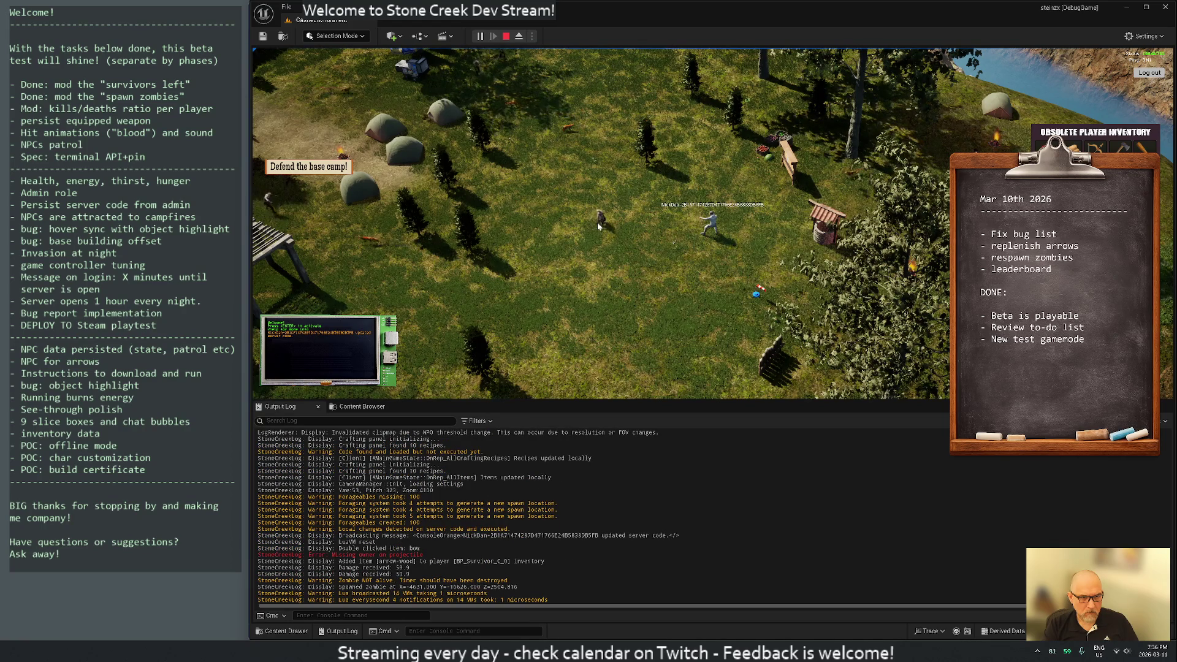
key(s)
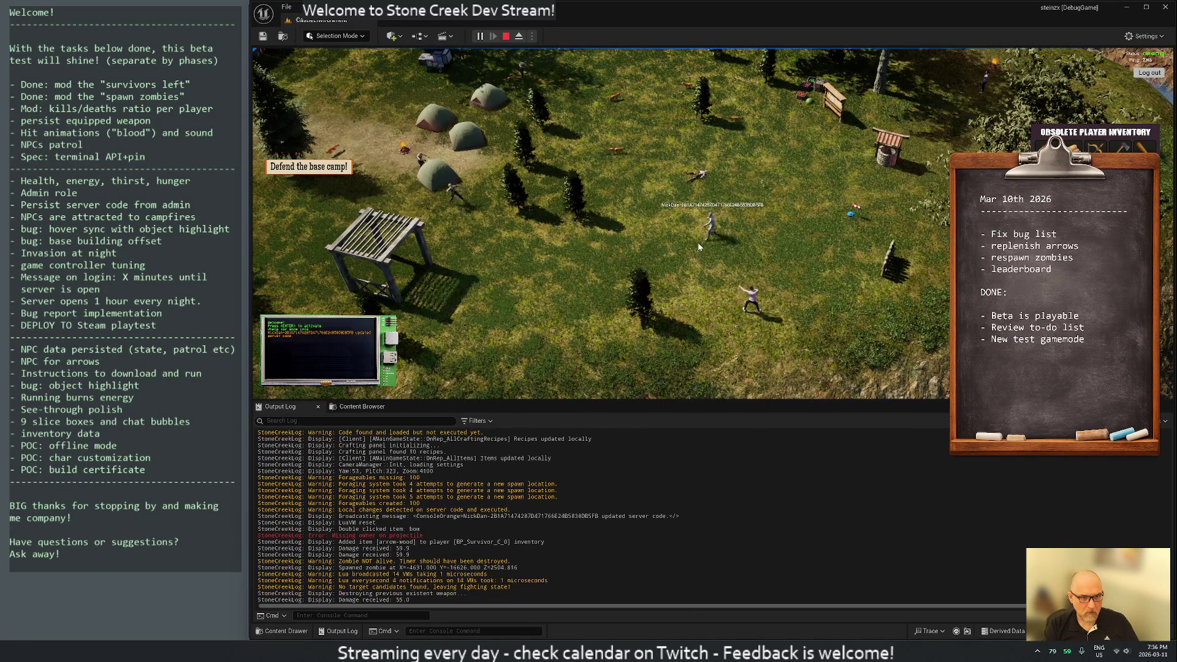
key(w)
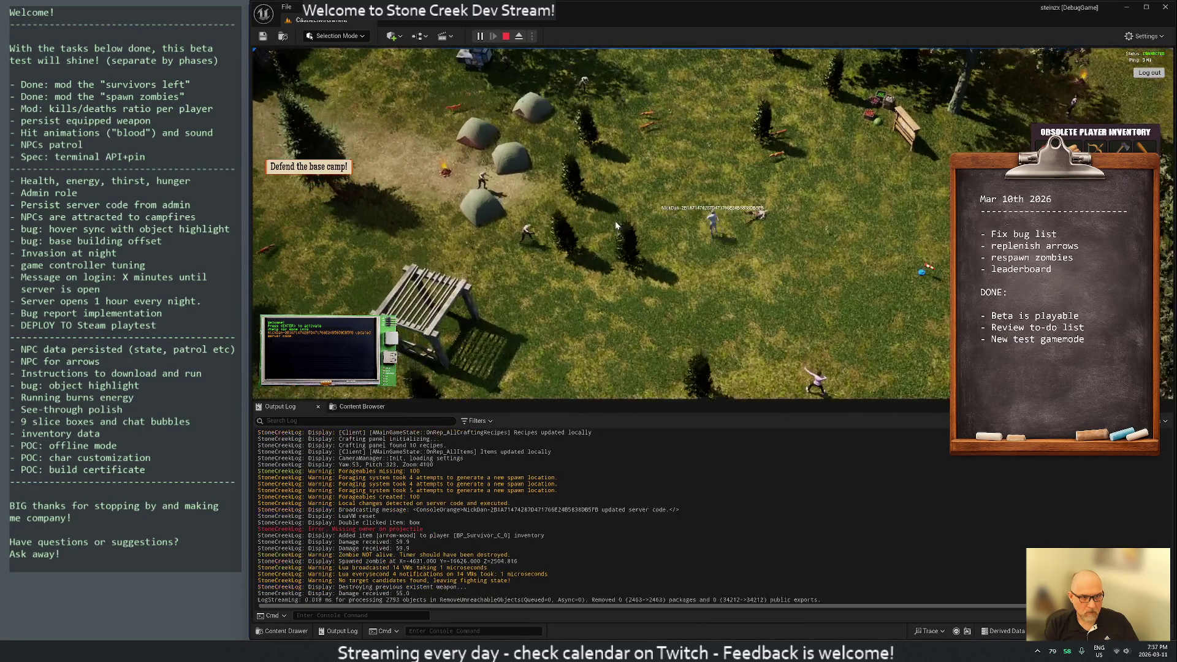
key(d)
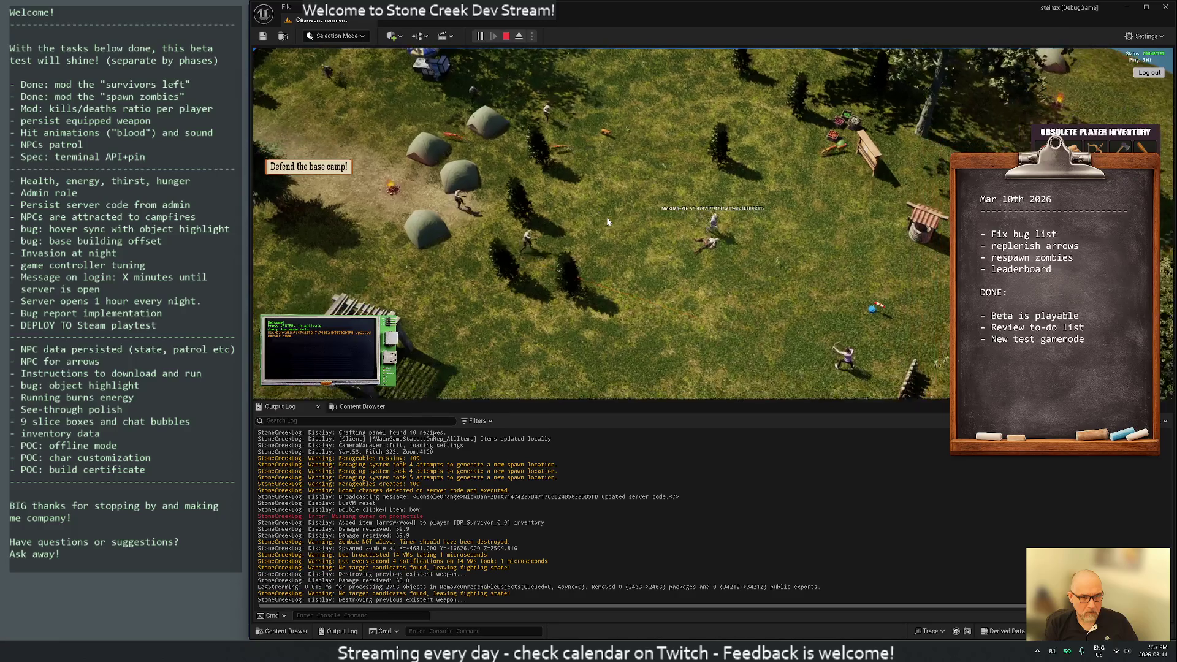
key(a)
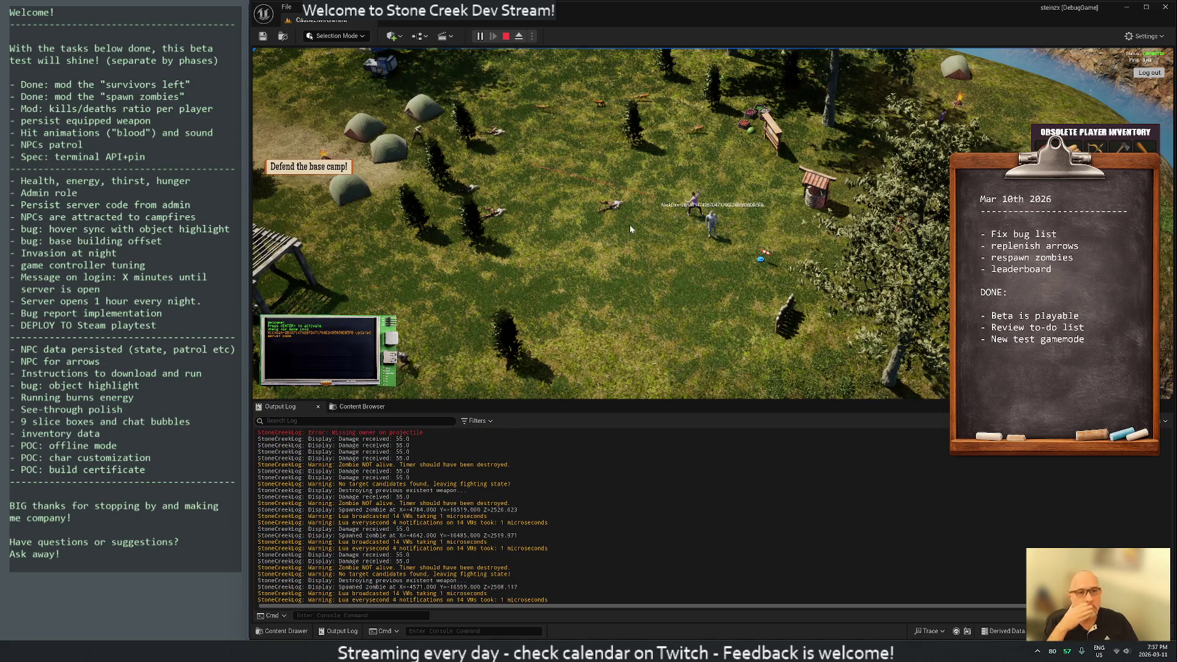
click(507, 37)
Step: In a widened VS Code window, delete the commented player print line
key(alt+Tab)
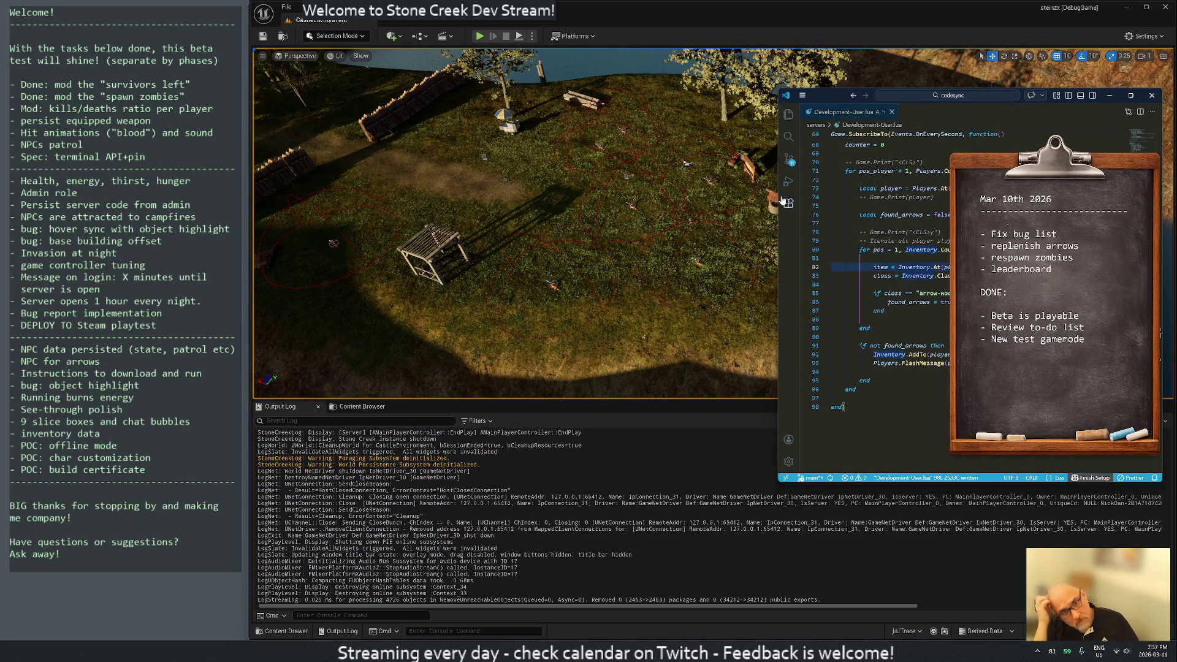
mouse_move(779, 201)
mouse_down()
mouse_move(430, 219)
mouse_move(534, 223)
mouse_up()
click(693, 232)
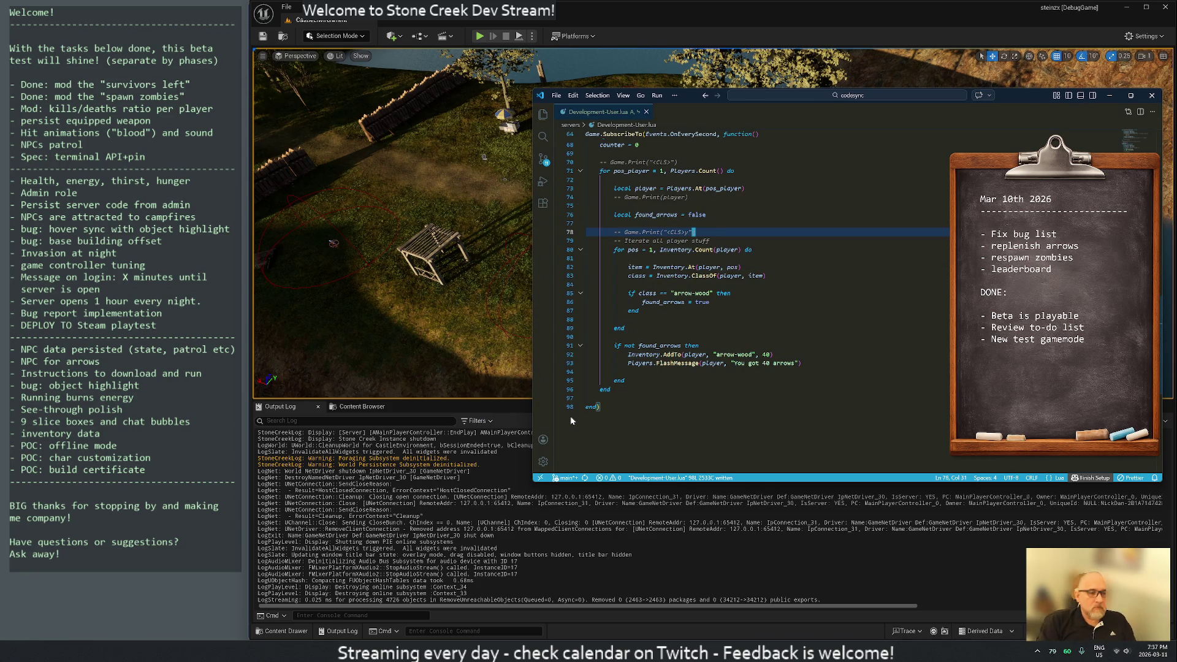
key(Up)
key(Up)
key(Up)
key(k)
key(d)
key(d)
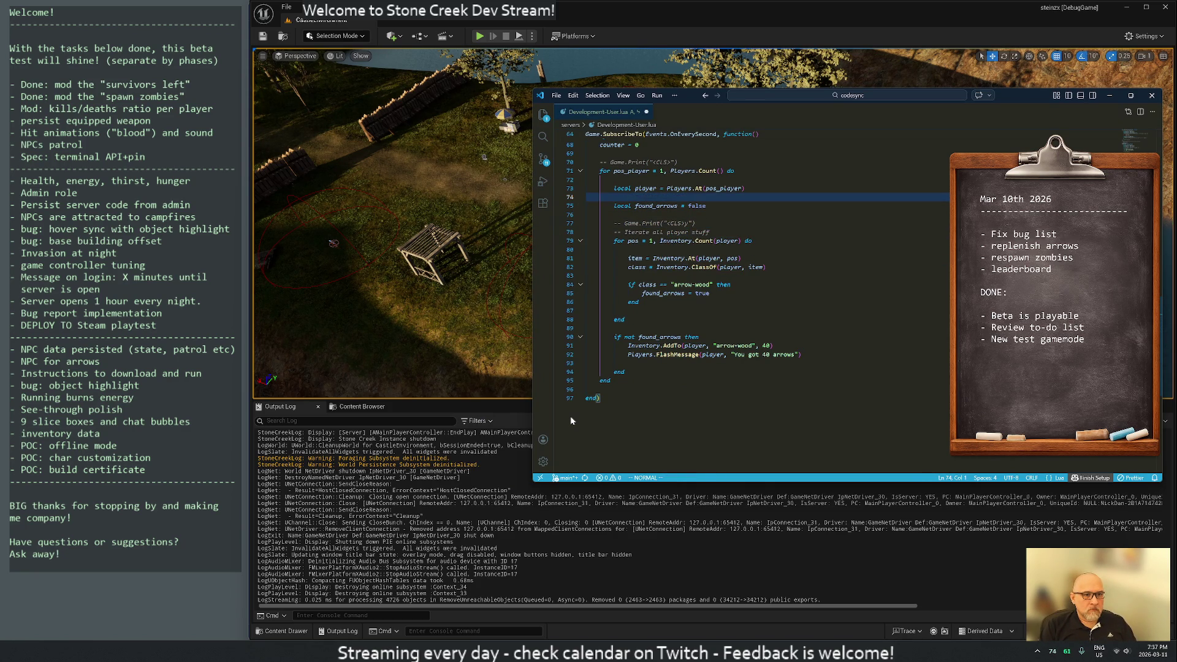
key(j)
key(j)
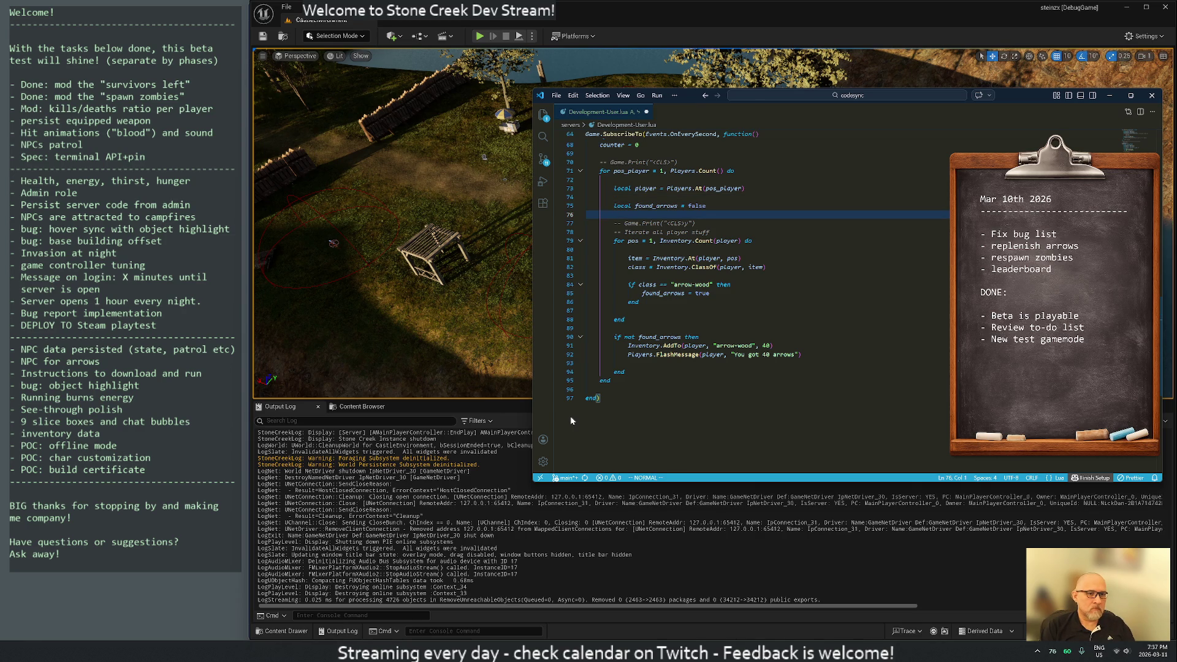
key(k)
key(k)
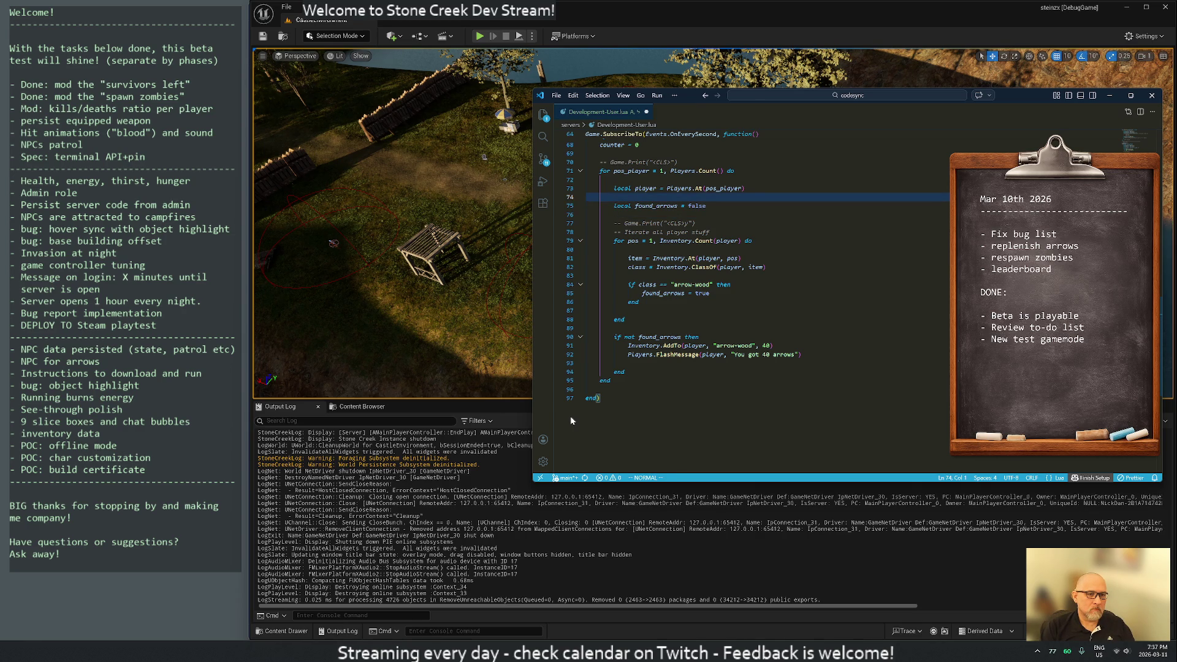
Step: Insert the condition 'if not InventoryFind(player, "arrow-wood") then' on new lines
key(o)
key(Return)
key(Return)
key(Escape)
key(k)
key(k)
key(k)
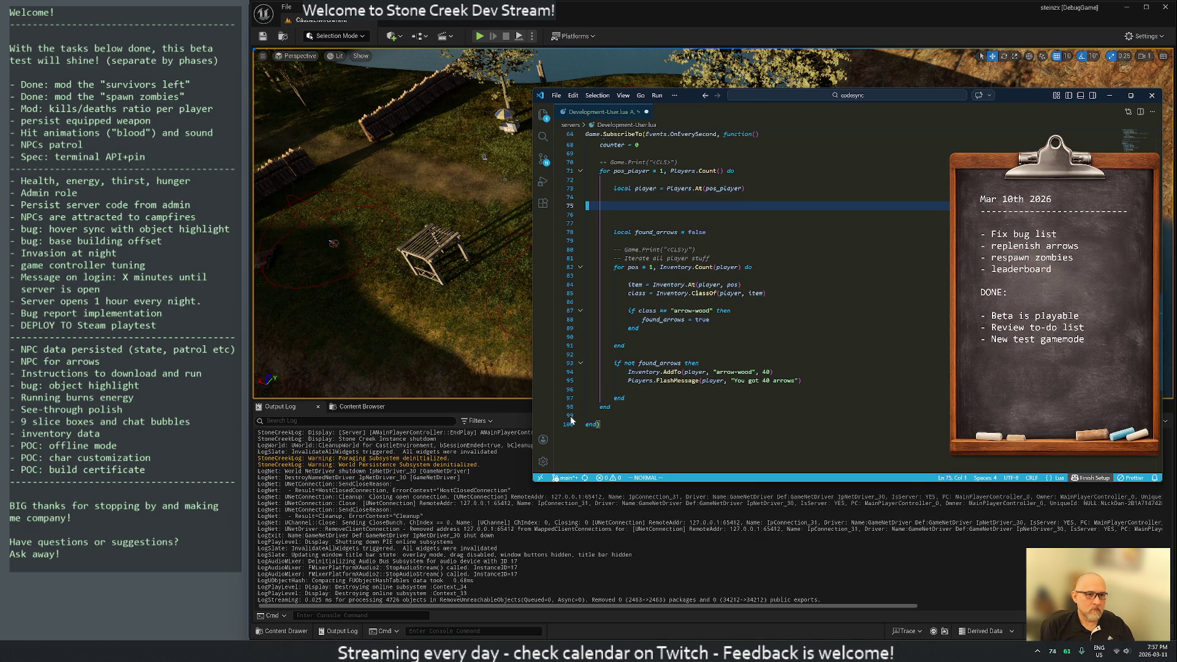
text(ol)
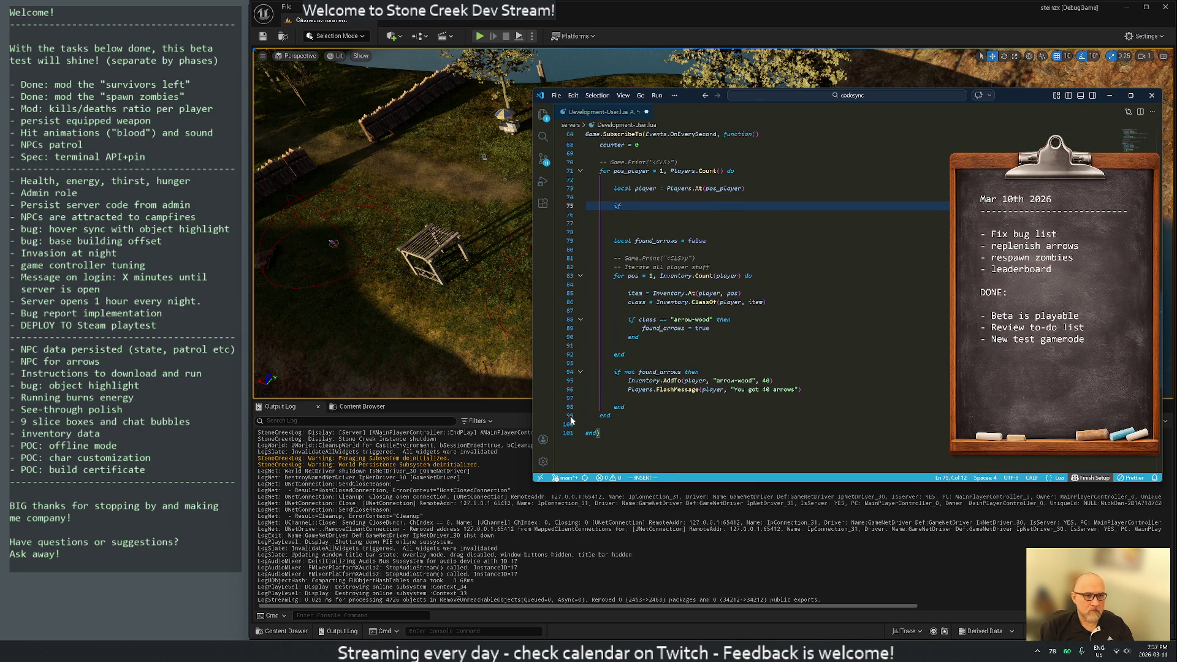
key(BackSpace)
text((player, "arrow-wood"))
key(ctrl+Left)
key(ctrl+Left)
key(ctrl+Left)
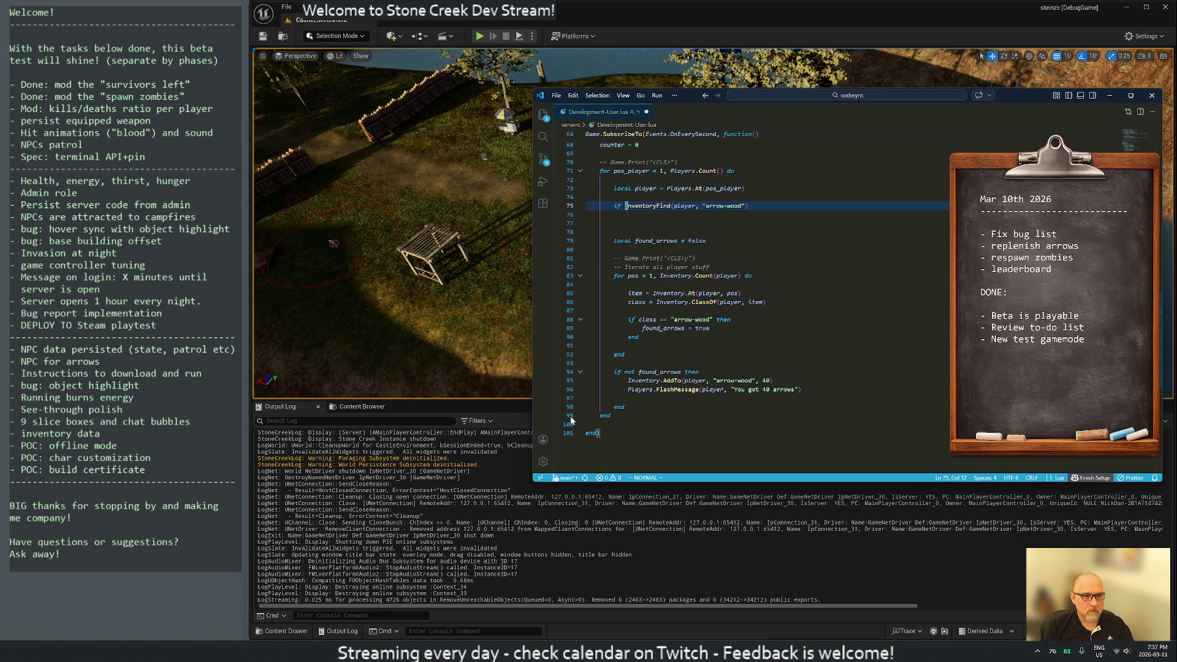
text(not)
key(End)
text(t)
Step: Move the AddTo and FlashMessage lines from 95–96 inside the new condition
key(Escape)
key(j)
key(j)
key(j)
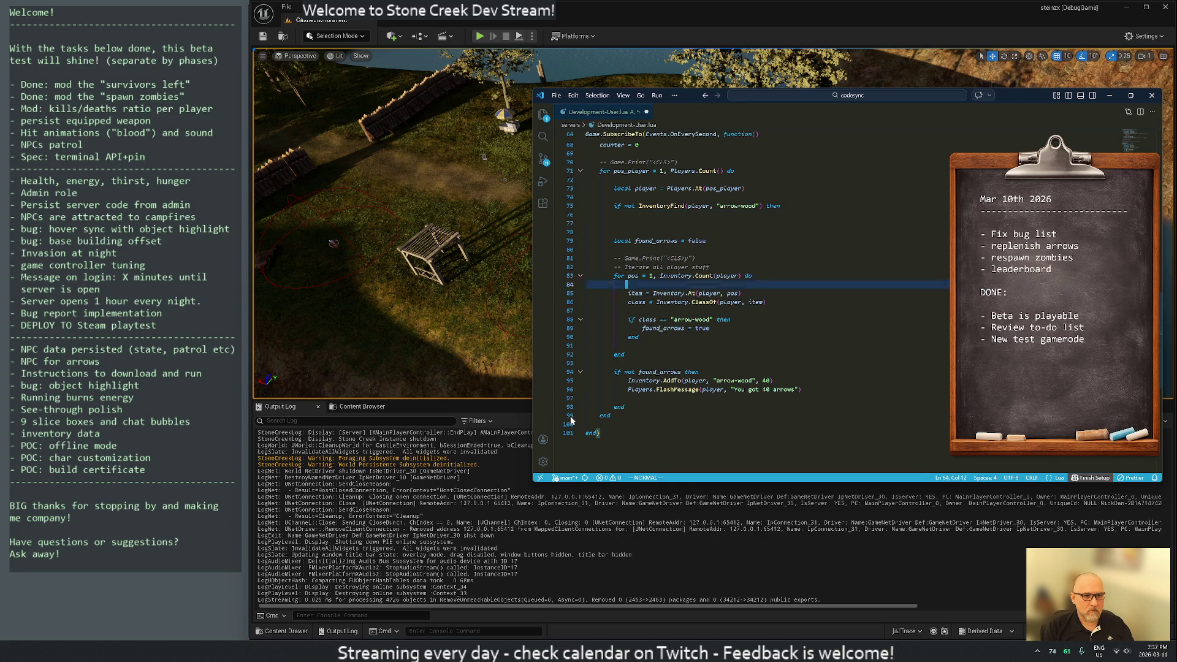
key(k)
key(shift+v)
key(j)
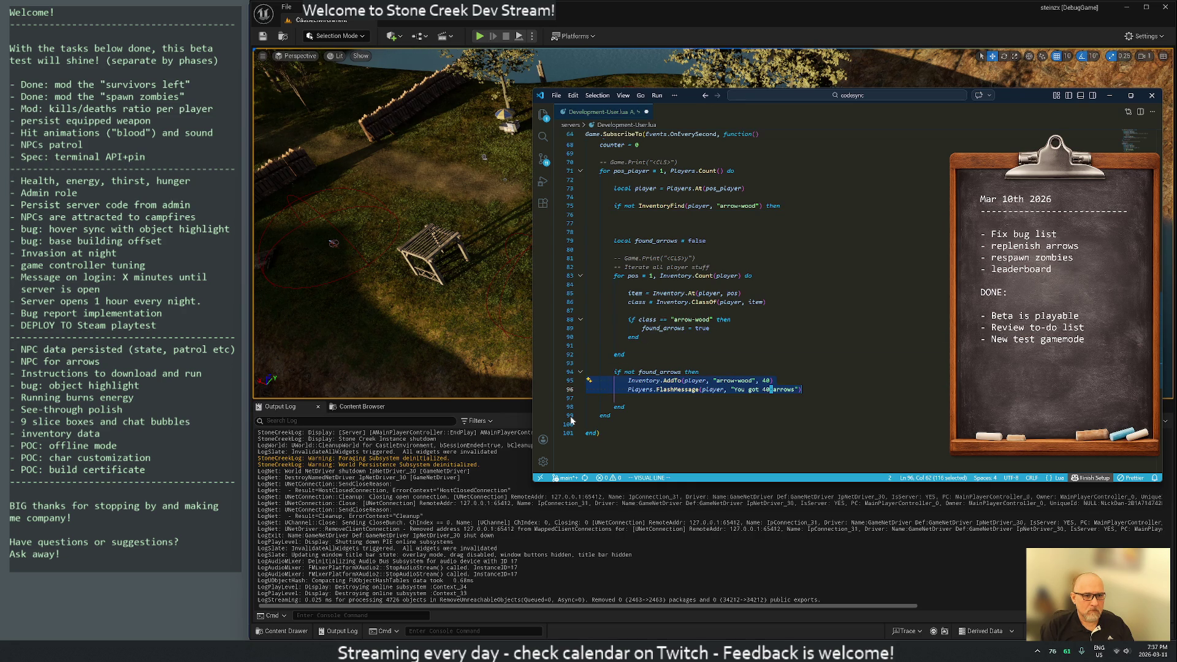
key(d)
key(k)
key(k)
key(k)
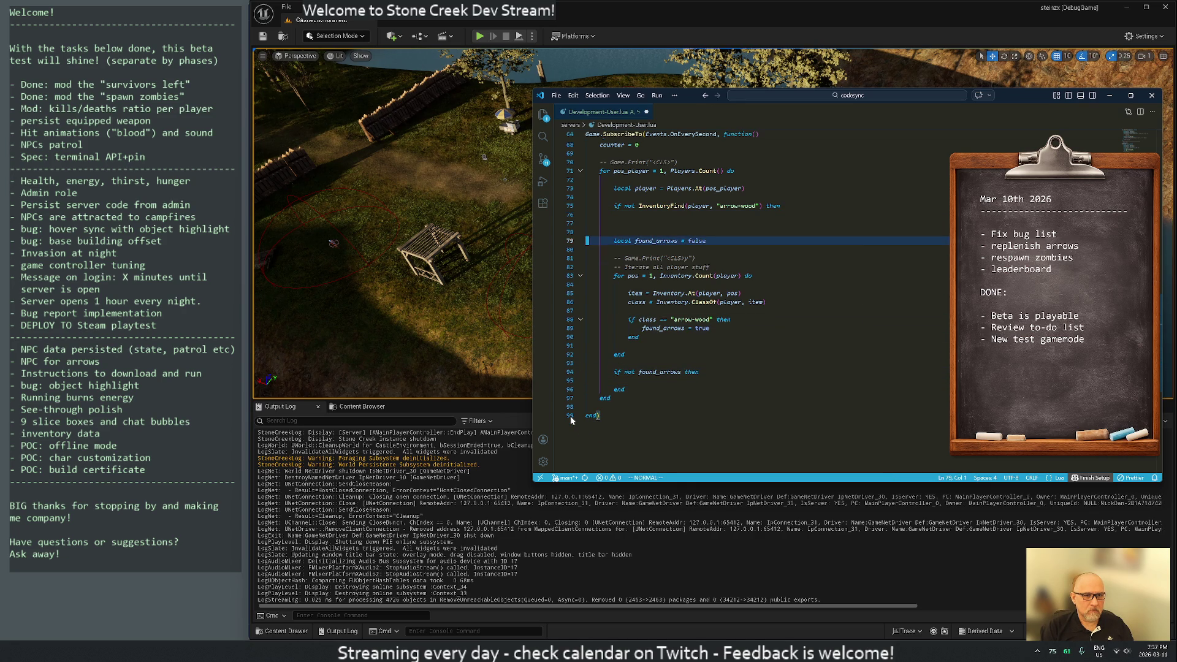
key(shift+o)
key(Tab)
key(Return)
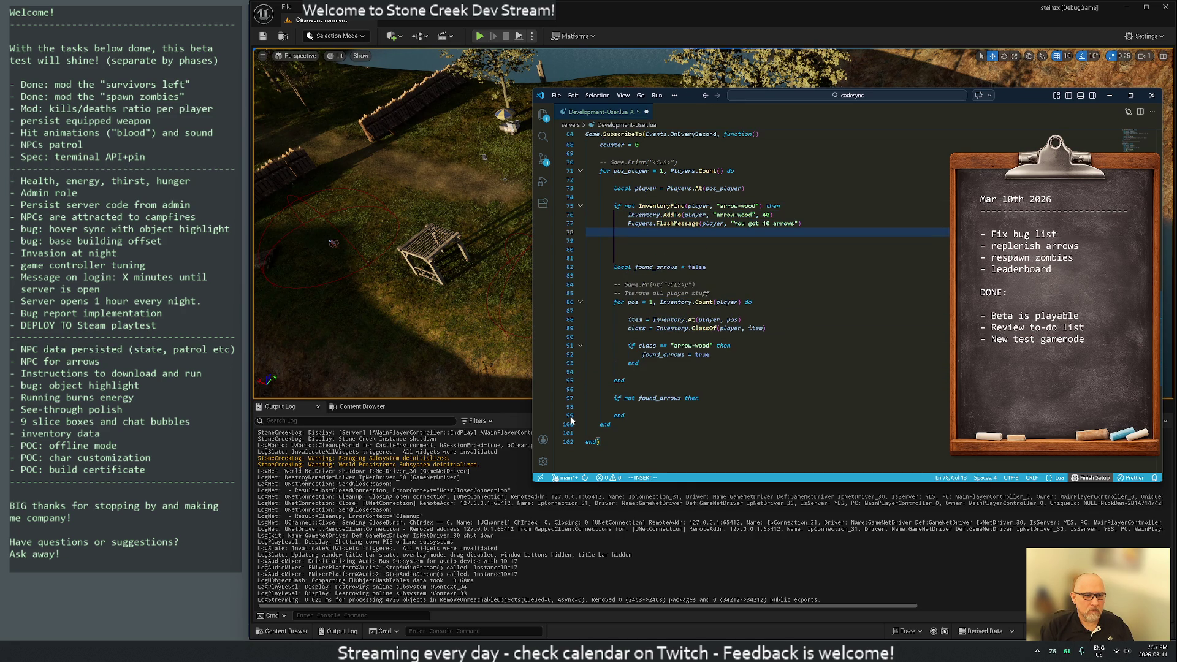
text(ee)
Step: Close the block with end, remove the stray line, and select the old found_arrows scan
key(Down)
text(end)
key(Escape)
key(j)
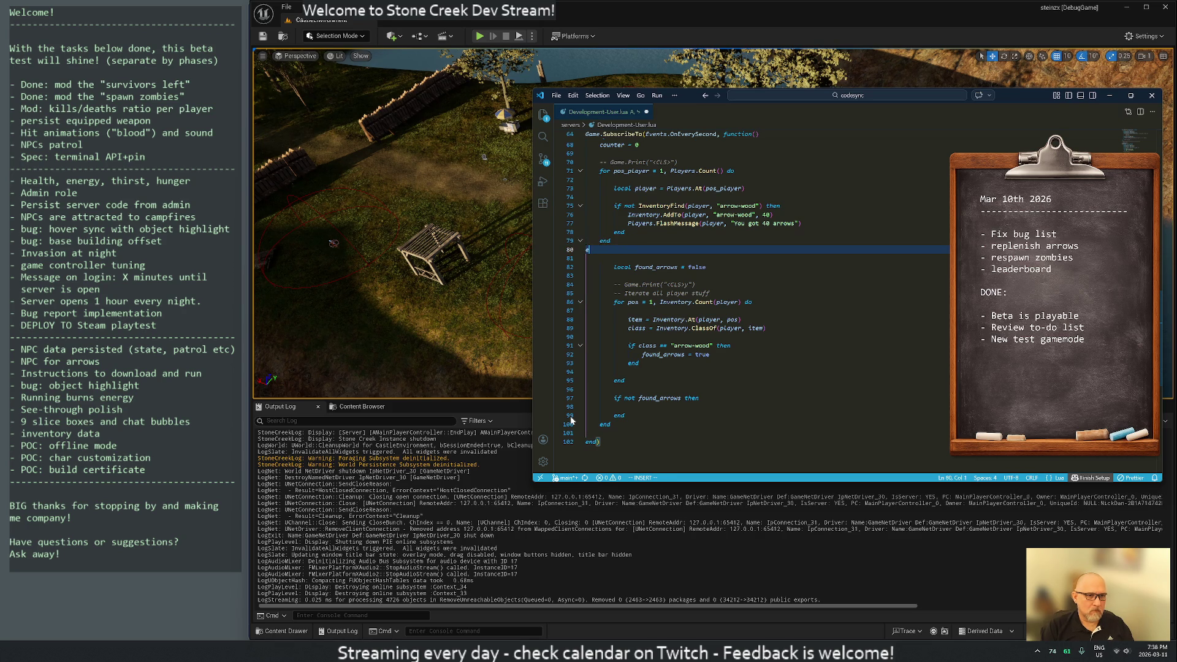
key(d)
key(d)
key(j)
key(V)
key(j)
key(j)
key(j)
key(j)
key(j)
key(j)
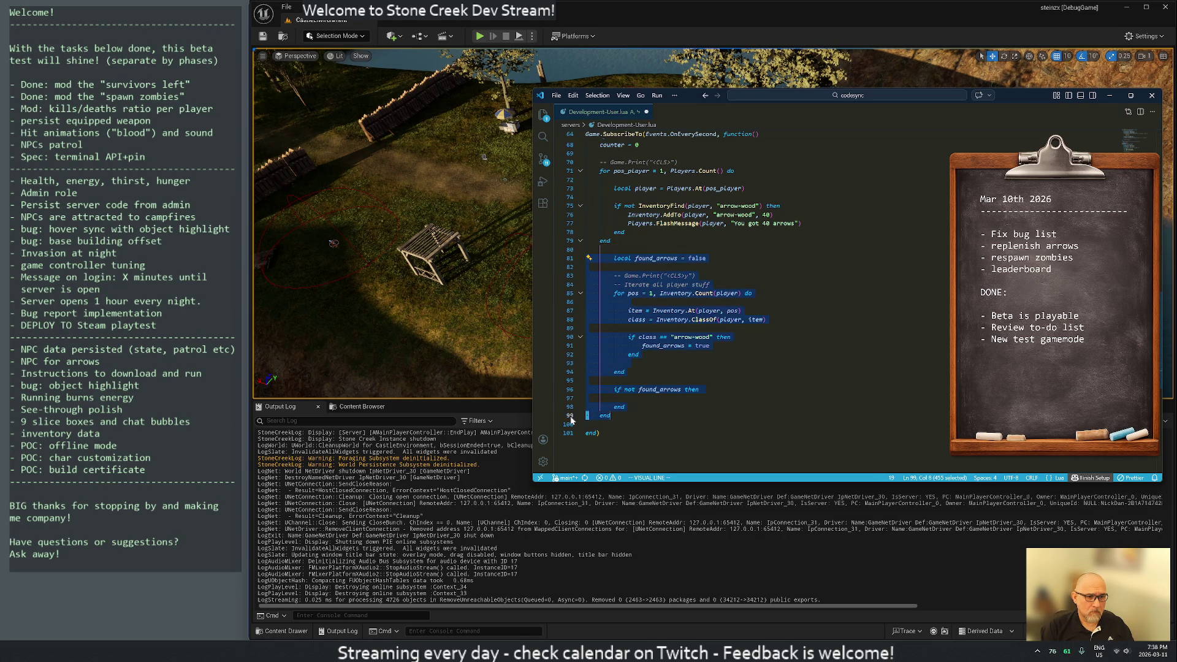
Step: Move the old arrow-scan code out of the loop and wrap it in a new function(player, item) … end
key(d)
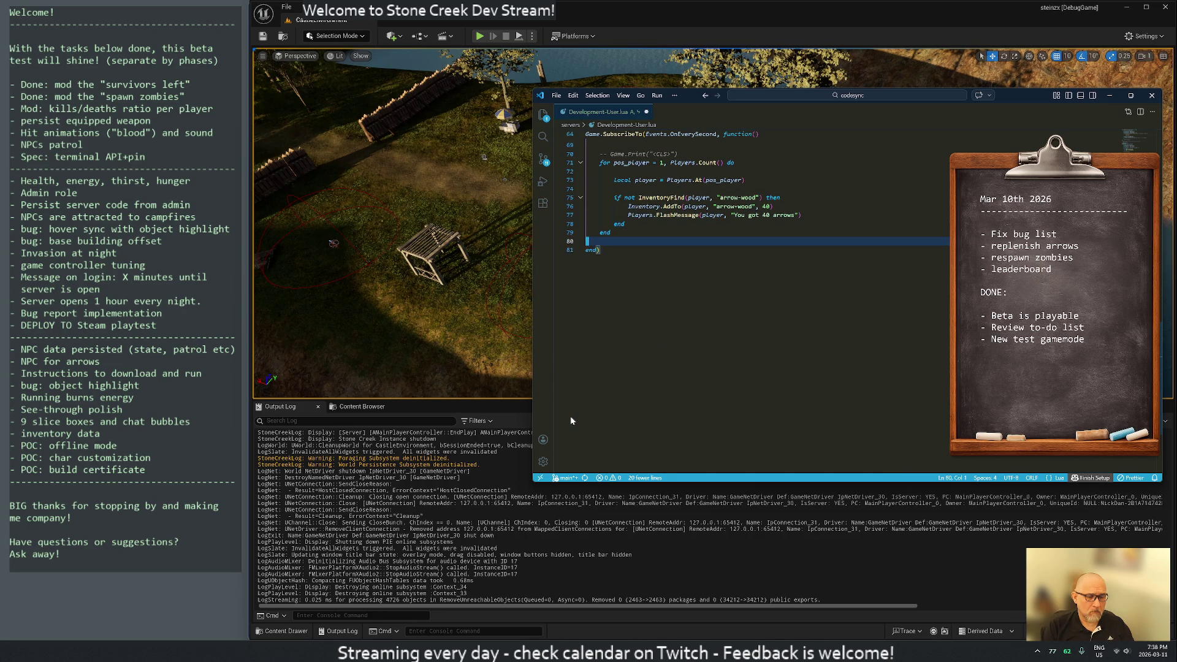
key(p)
key(shift+o)
text(function InventoryFihn)
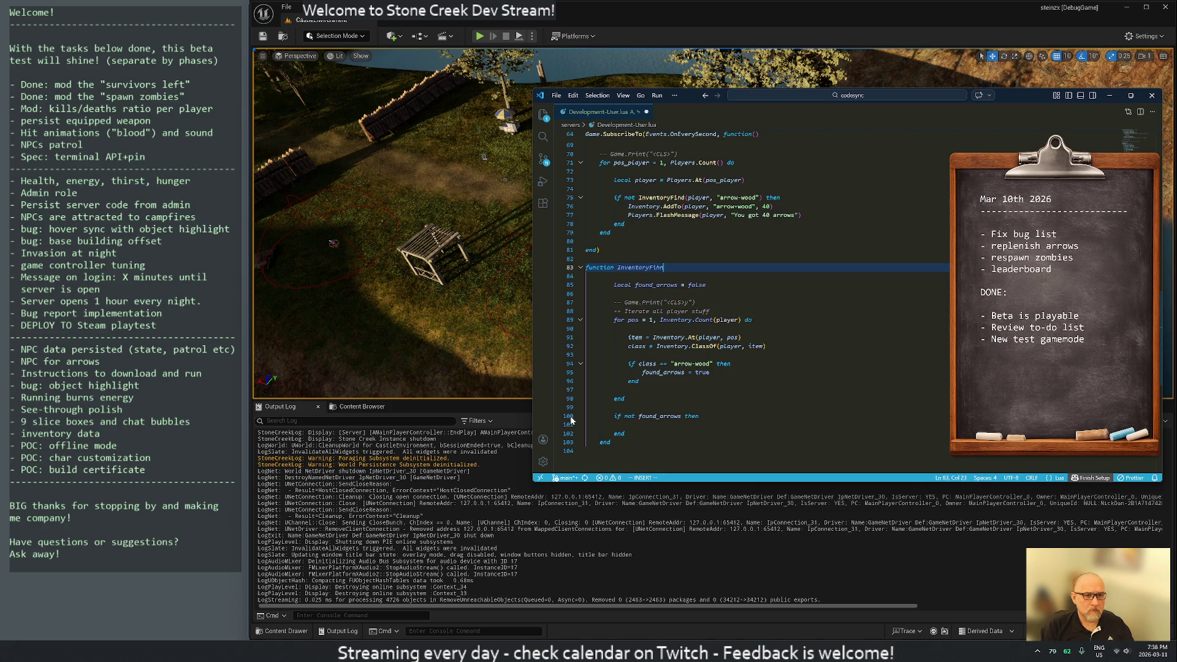
text((player, item))
key(Return)
key(Return)
text(end)
key(Escape)
Step: Unindent the old scan lines 87–101 one level, keeping them after an undone deletion
key(j)
key(j)
key(V)
key(1)
key(5)
key(j)
key(j)
key(j)
key(less)
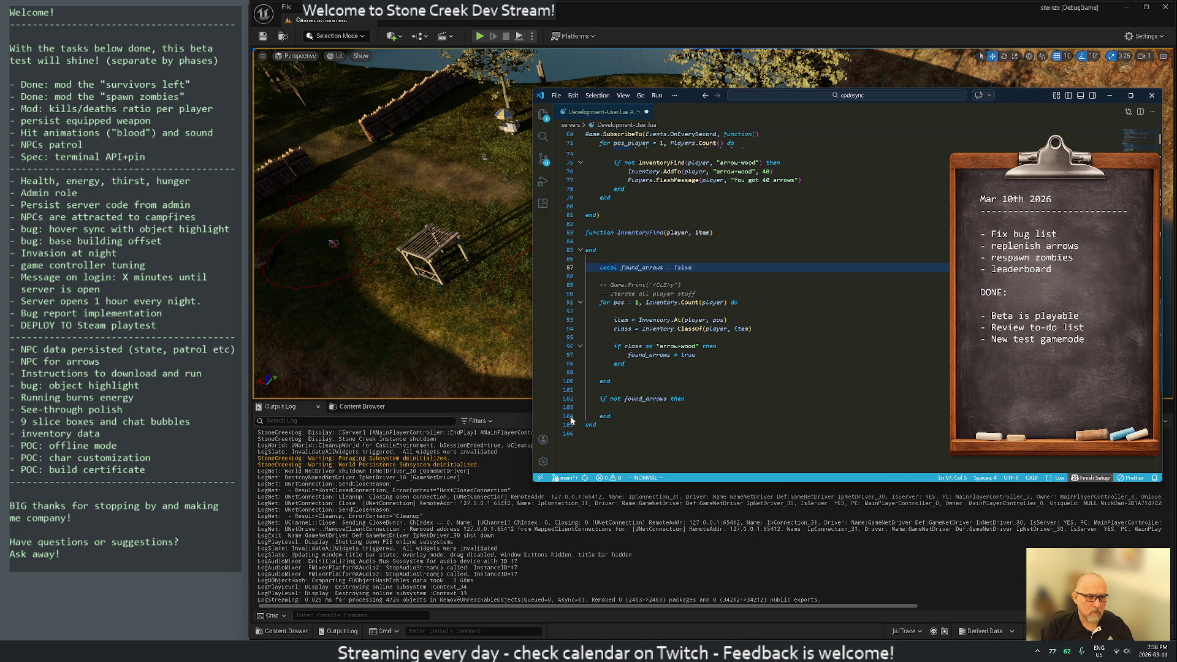
key(V)
key(1)
key(4)
key(j)
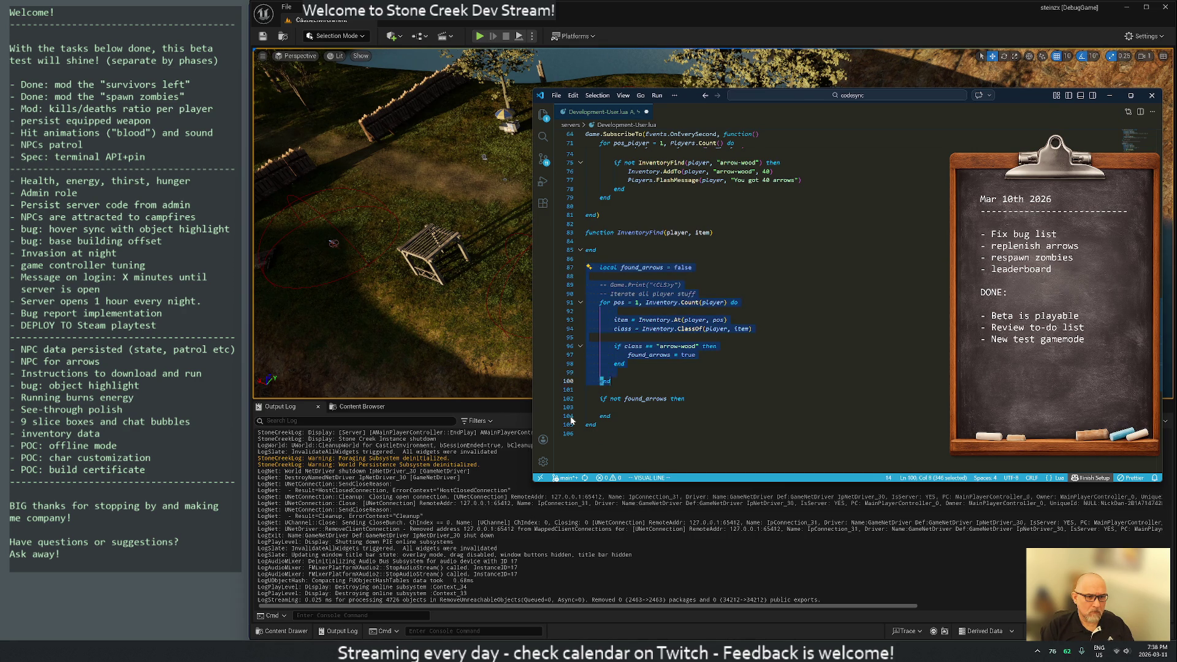
key(d)
key(k)
key(k)
key(k)
key(u)
key(j)
Step: Delete the leftover lines 101–106 and the comment lines above the for loop
key(j)
key(j)
key(j)
key(k)
key(k)
key(V)
key(2)
key(j)
key(j)
key(j)
key(d)
key(k)
key(k)
key(k)
key(k)
key(k)
key(k)
key(d)
key(d)
key(d)
key(d)
key(d)
key(k)
key(k)
Step: Remove the local found_arrows = false declaration on line 85
key(d)
key(d)
key(u)
key(j)
key(k)
key(w)
key(w)
key(b)
key(l)
key(l)
key(l)
key(d)
key(e)
key(j)
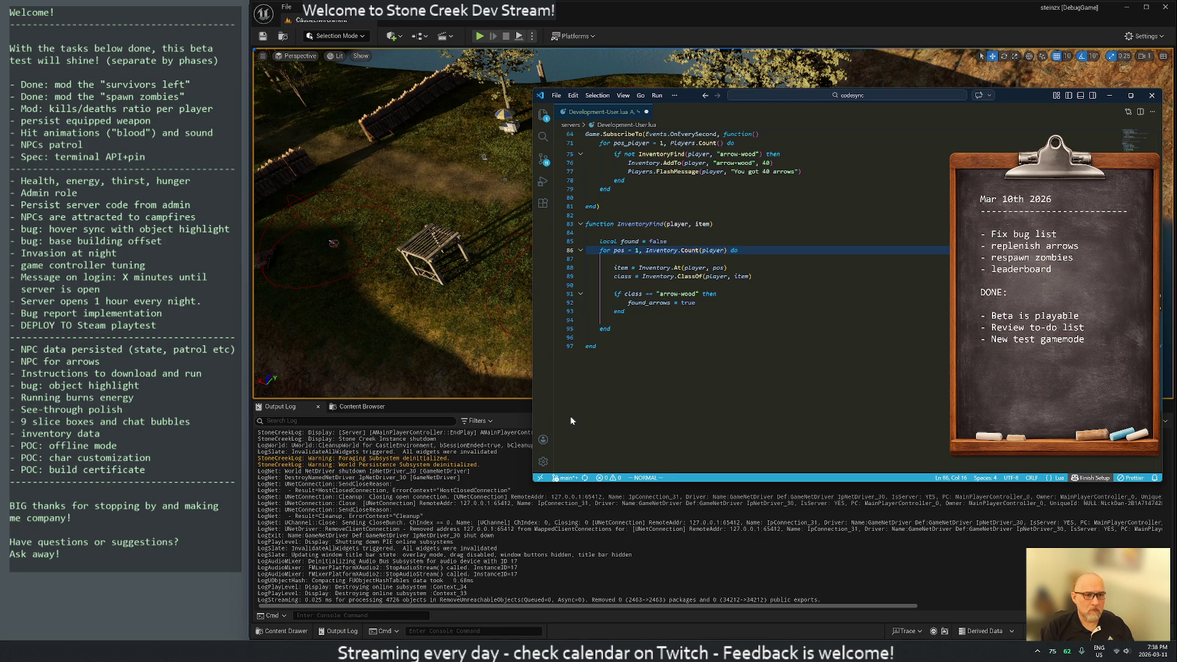
key(k)
key(d)
key(d)
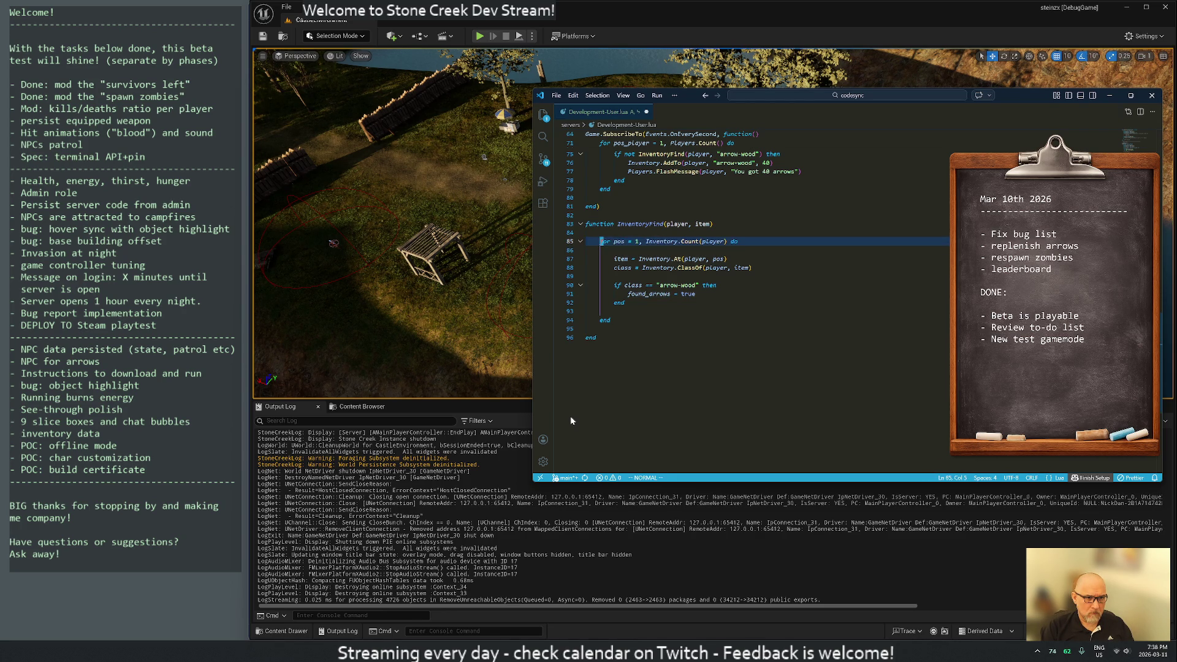
Step: Replace the hard-coded arrow-wood string in the class check with item
key(j)
key(j)
key(j)
key(w)
key(w)
key(w)
key(c)
key(a)
key(quotedbl)
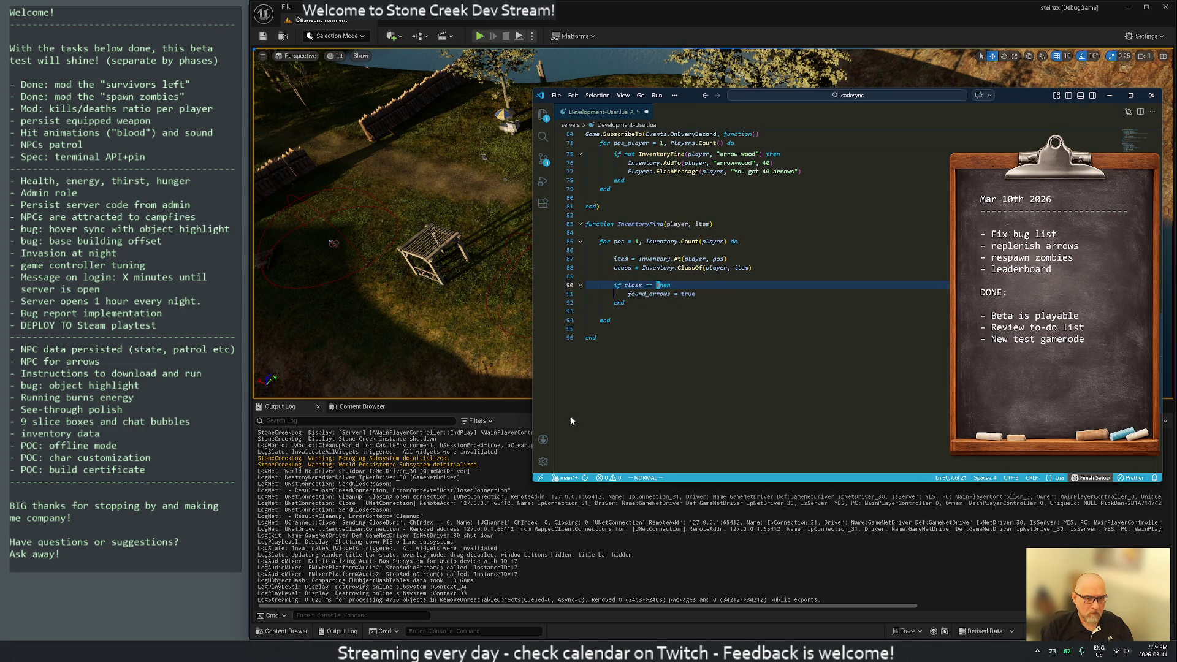
text(item)
key(Escape)
Step: Rename the item parameter to item_class in the check and the function header
text(b)
text(i_)
text(s)
key(Escape)
key(k)
key(k)
key(k)
key(dollar)
text(i__class)
key(Escape)
key(j)
key(j)
key(j)
key(j)
key(j)
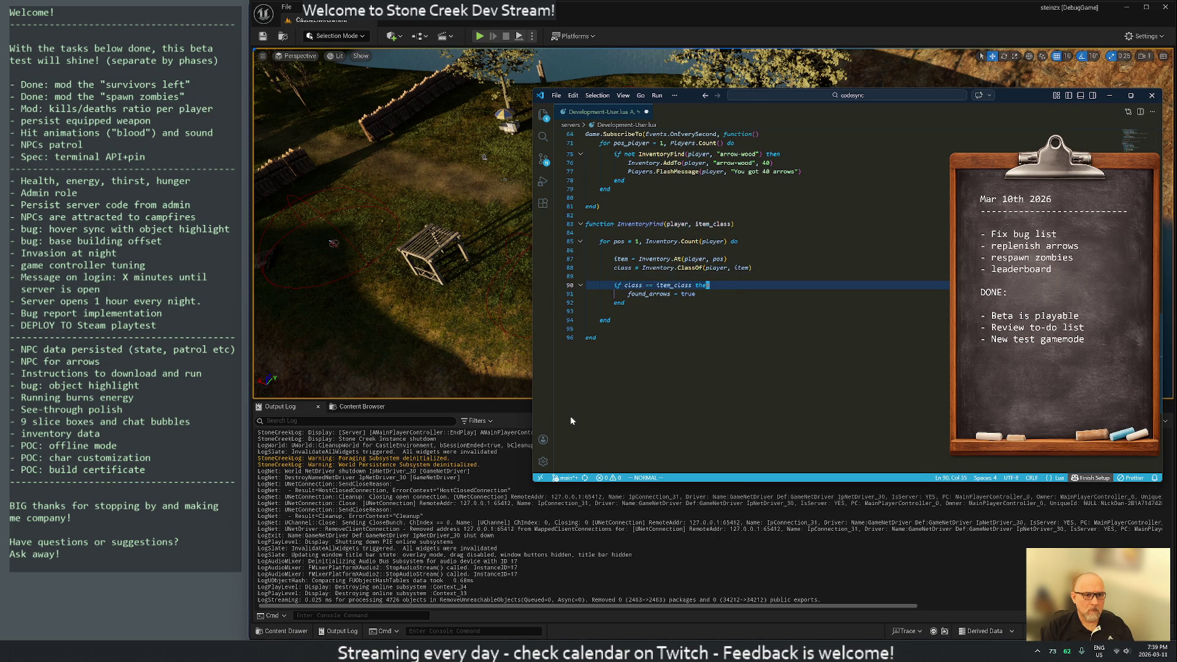
Step: Declare item and class as local variables on lines 87 and 88
key(k)
key(k)
key(k)
key(j)
key(j)
key(j)
key(k)
key(k)
key(k)
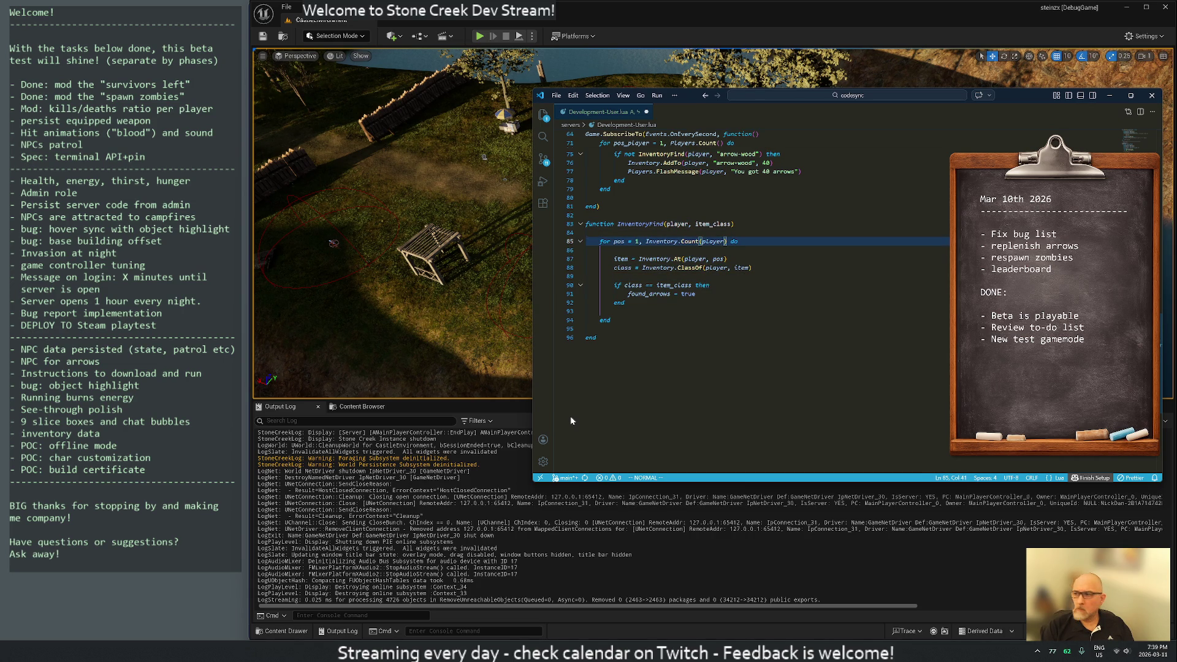
key(j)
key(j)
key(shift+i)
text(local)
key(Escape)
key(j)
key(period)
key(j)
key(j)
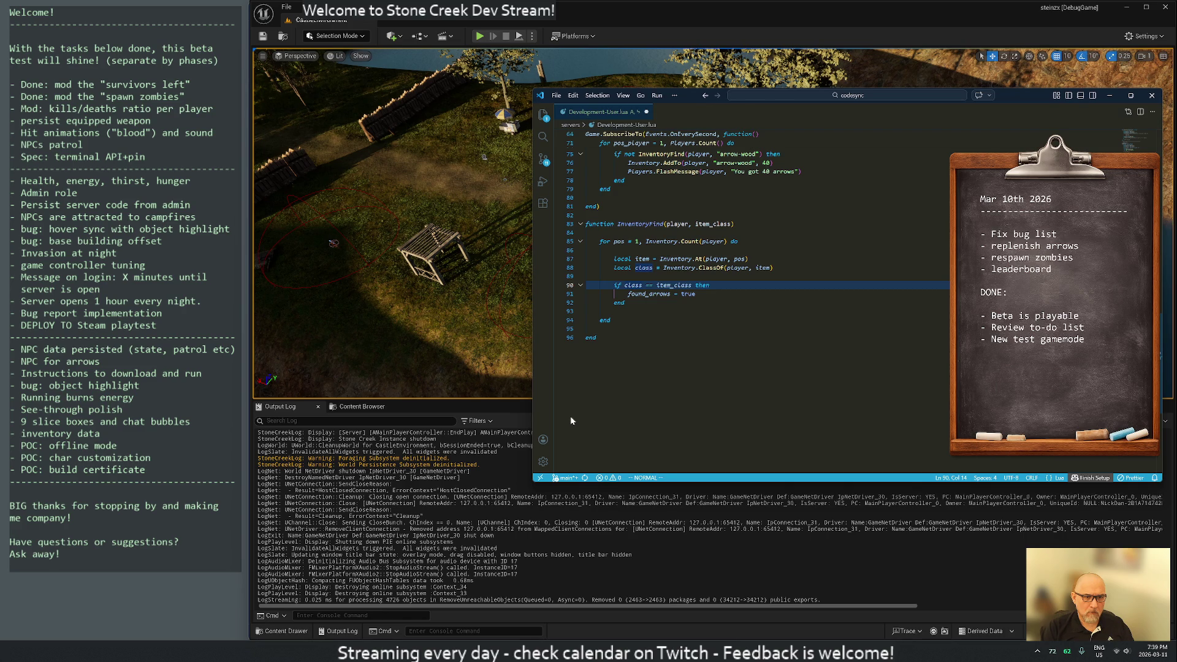
Step: Replace found_arrows = true with return true, delete the spare line, and add return false
key(j)
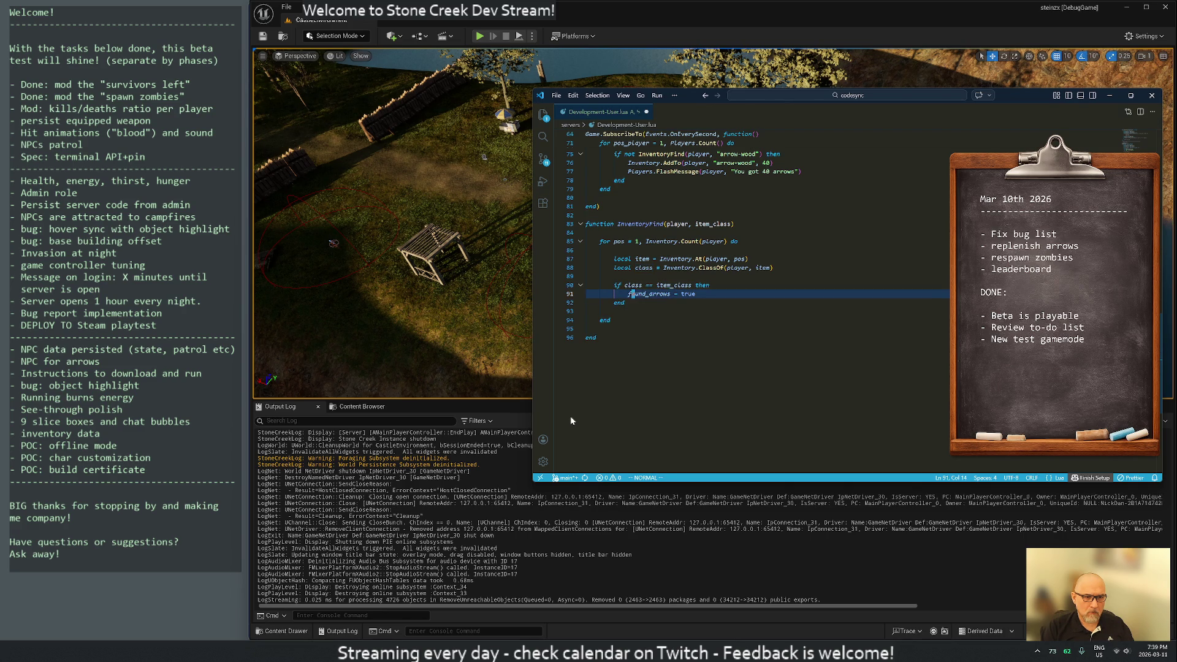
text(O)
text(urn)
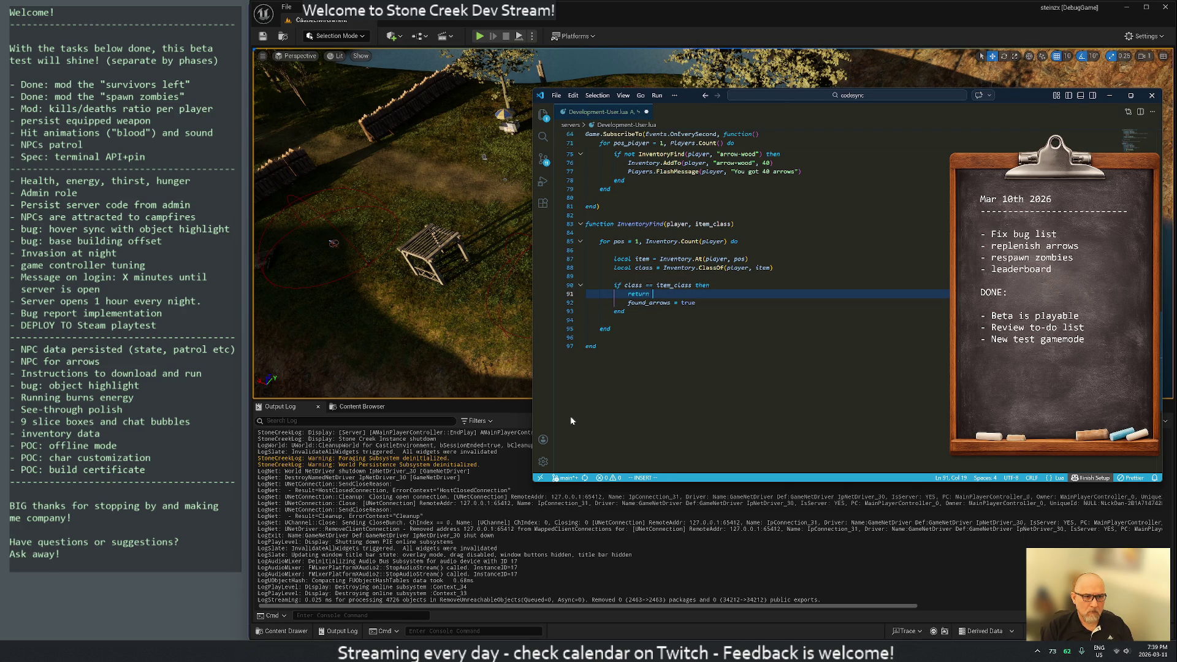
text(ue)
key(Escape)
key(j)
key(d)
key(d)
key(j)
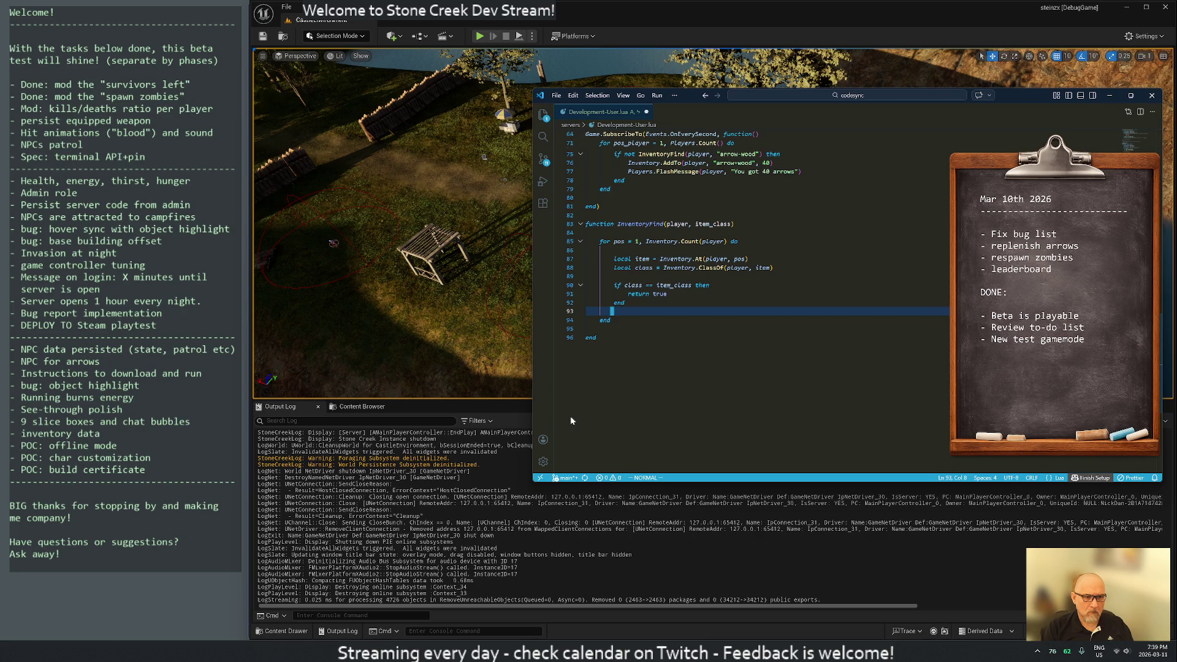
key(d)
key(d)
text(jo)
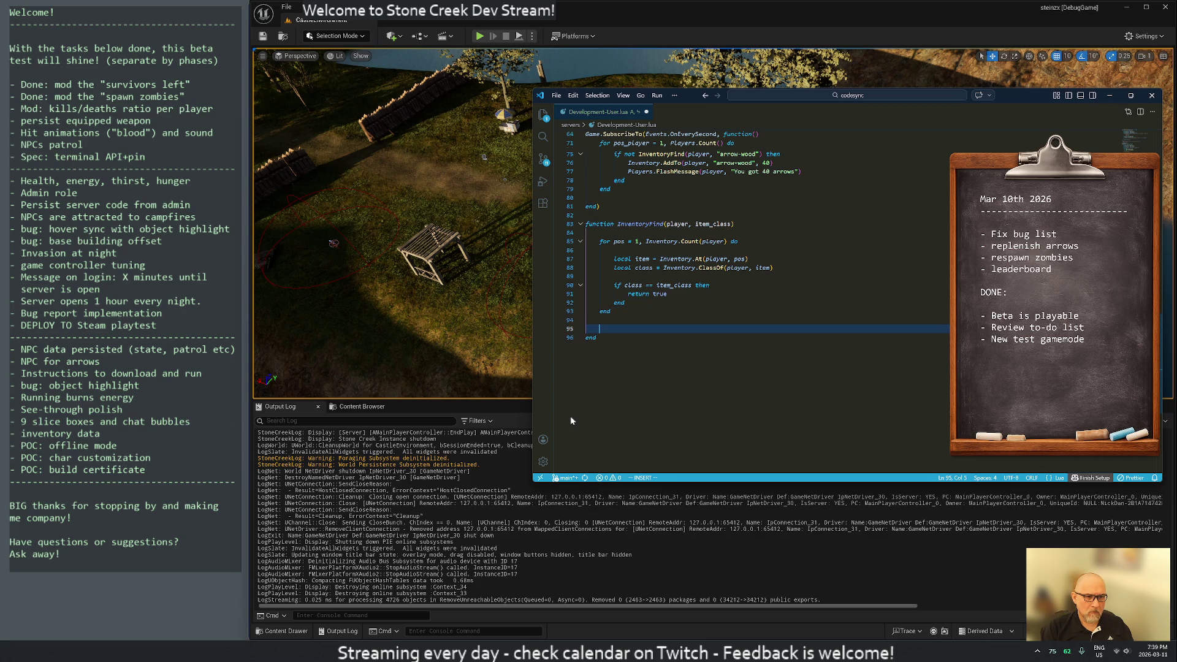
text(turne)
key(Escape)
key(k)
key(k)
key(k)
key(k)
key(k)
key(k)
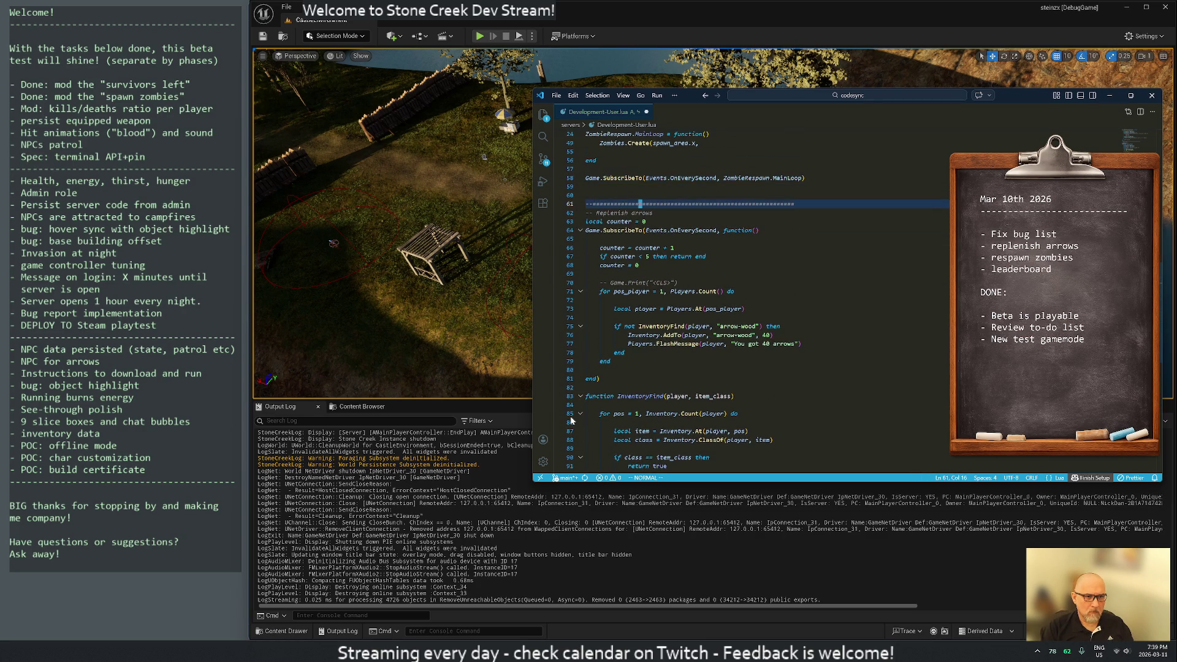
Step: Add a '-- ====' separator and a '-- Util: does player have any inside his inventory?' comment
key(shift+g)
key(k)
key(k)
key(k)
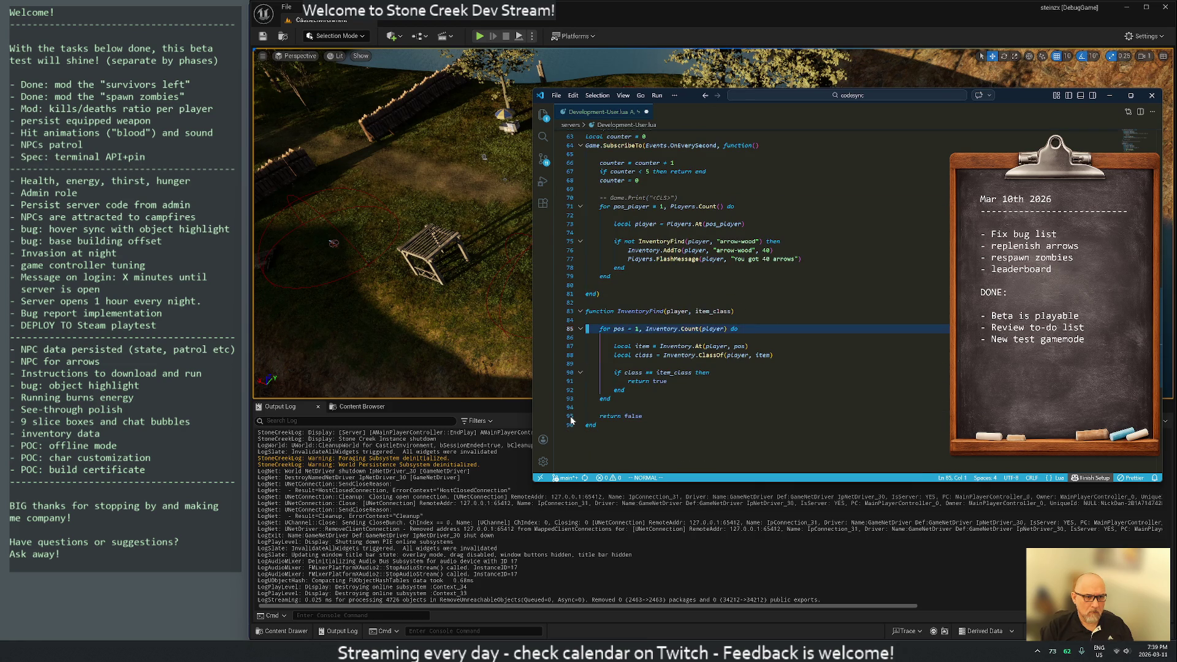
text(o-- ========================================================)
key(Return)
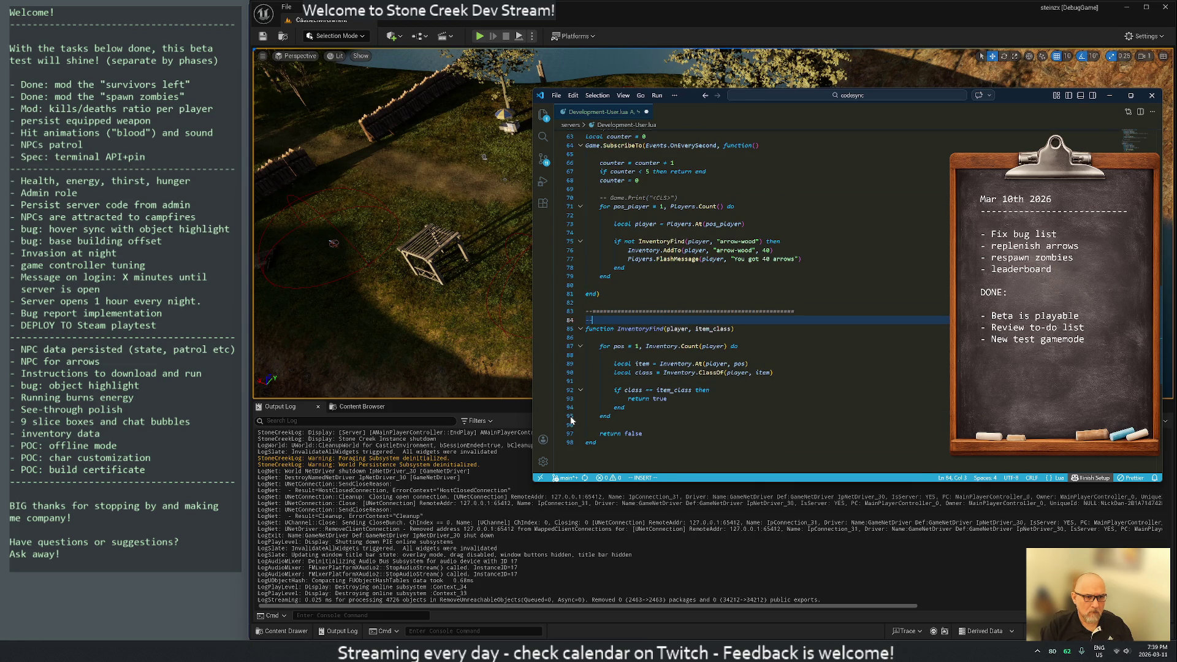
text( Util: )
text(does player have any in invent)
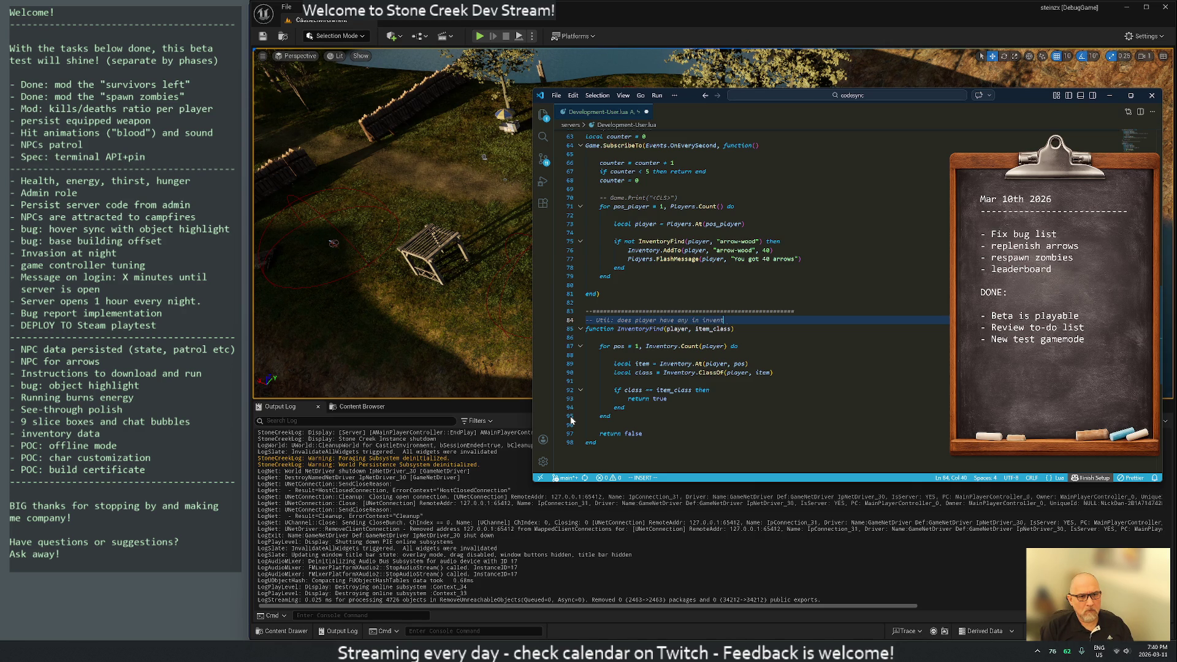
key(Escape)
key(b)
key(b)
text(cwinside )
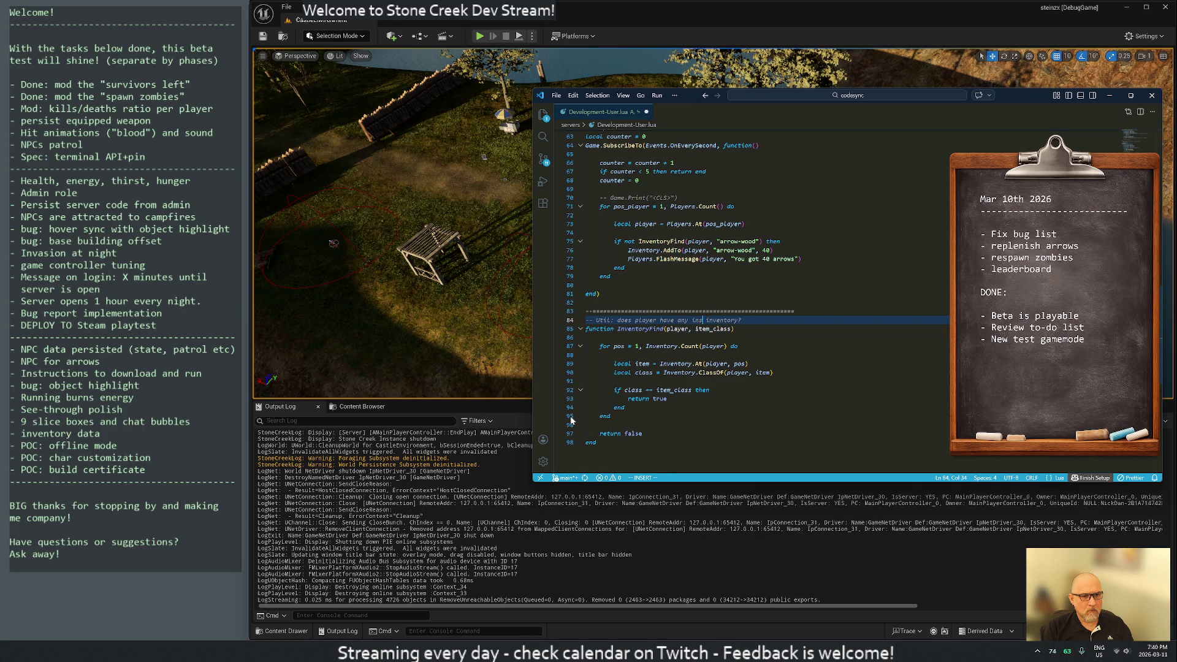
text(his)
key(Escape)
Step: Rewrite the declaration as Util.InventoryFind = function(player, item_class)
key(j)
key(j)
key(j)
key(k)
key(k)
key(k)
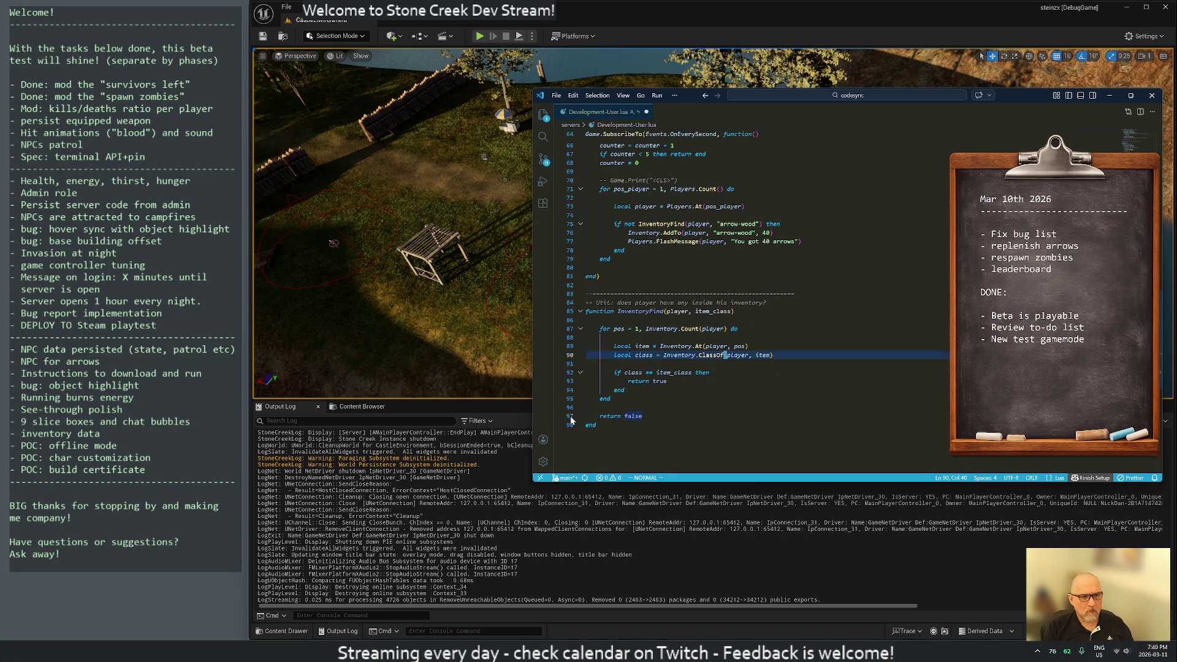
key(I)
key(Return)
key(Escape)
key(j)
key(j)
key(j)
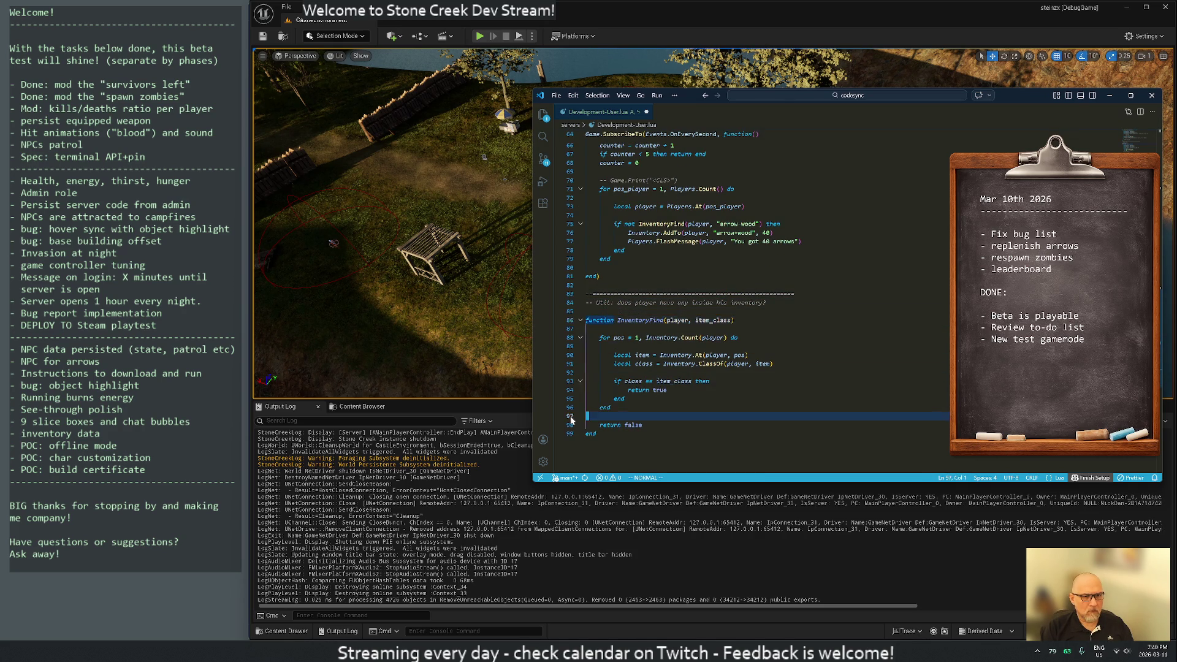
key(k)
key(k)
key(k)
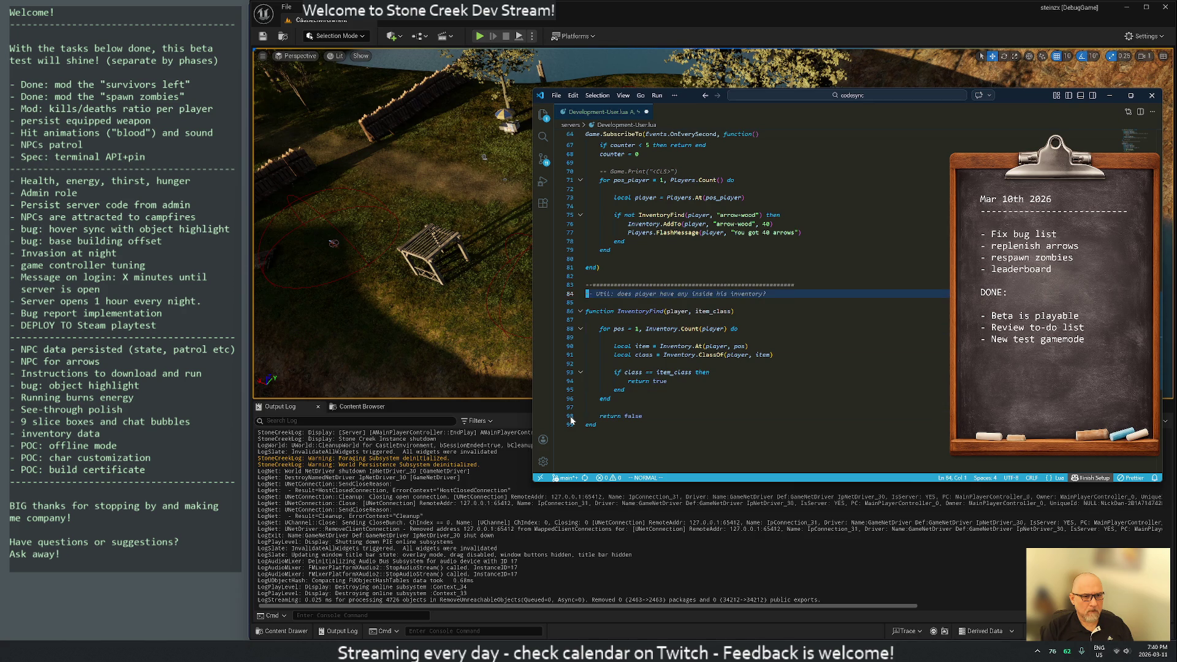
text(Util::)
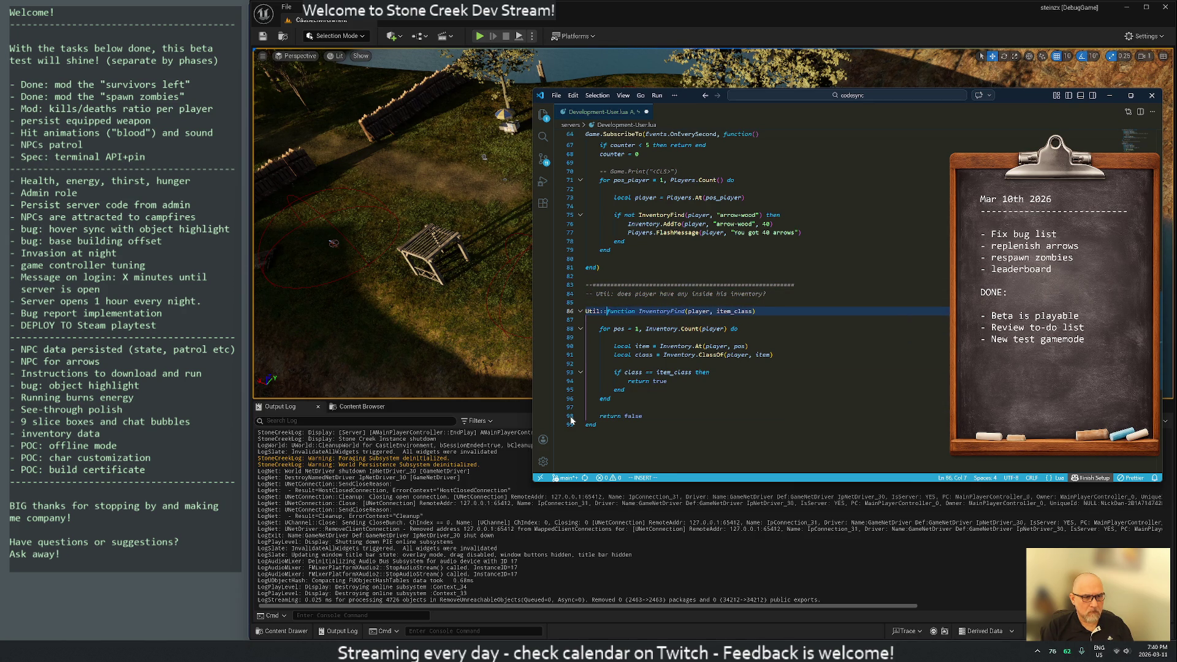
key(Escape)
text(ldwea = function)
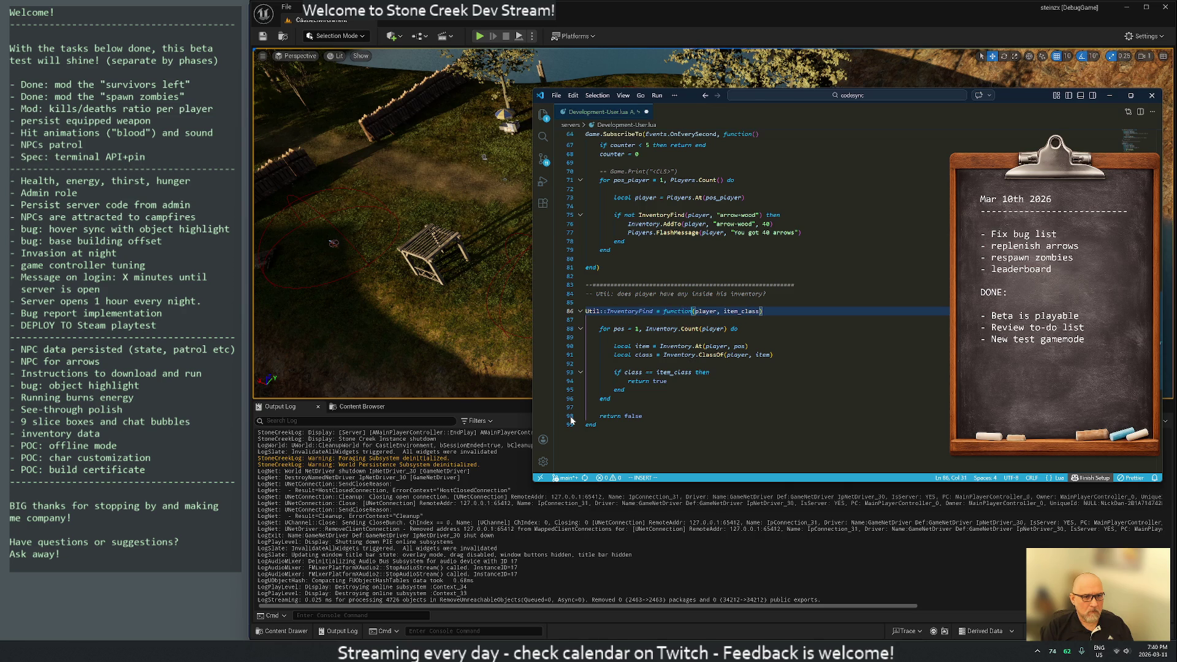
key(Escape)
Step: Add 'Util = {}' on line 1 followed by a blank line
key(g)
key(g)
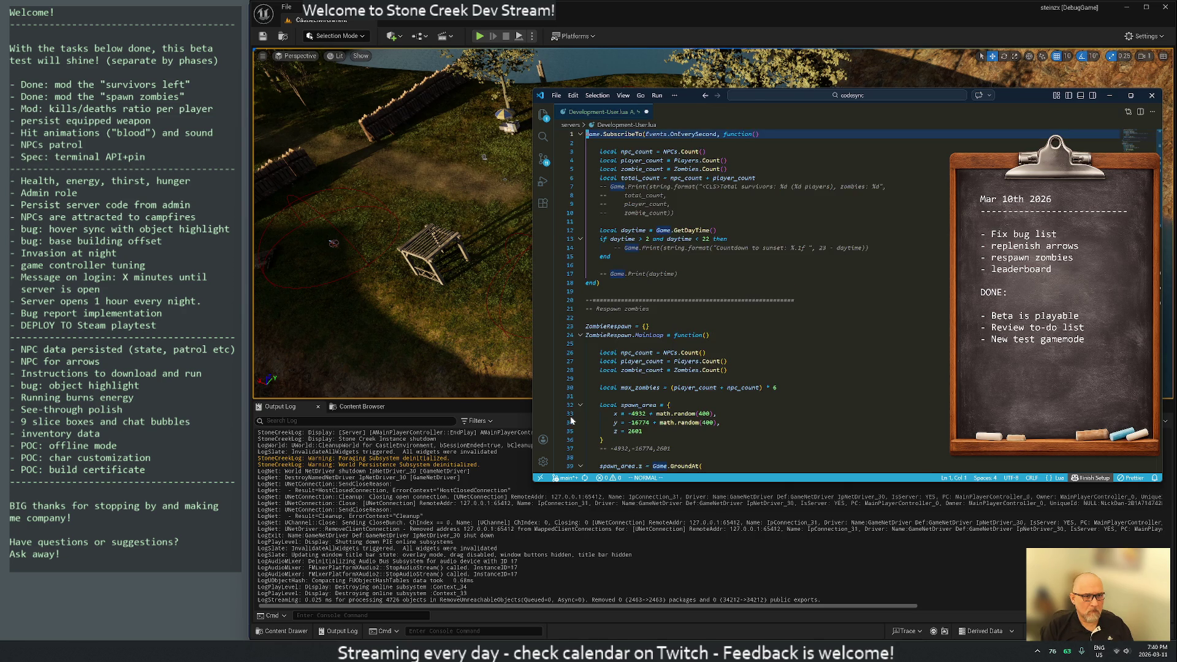
text(Util)
text(= {})
key(Return)
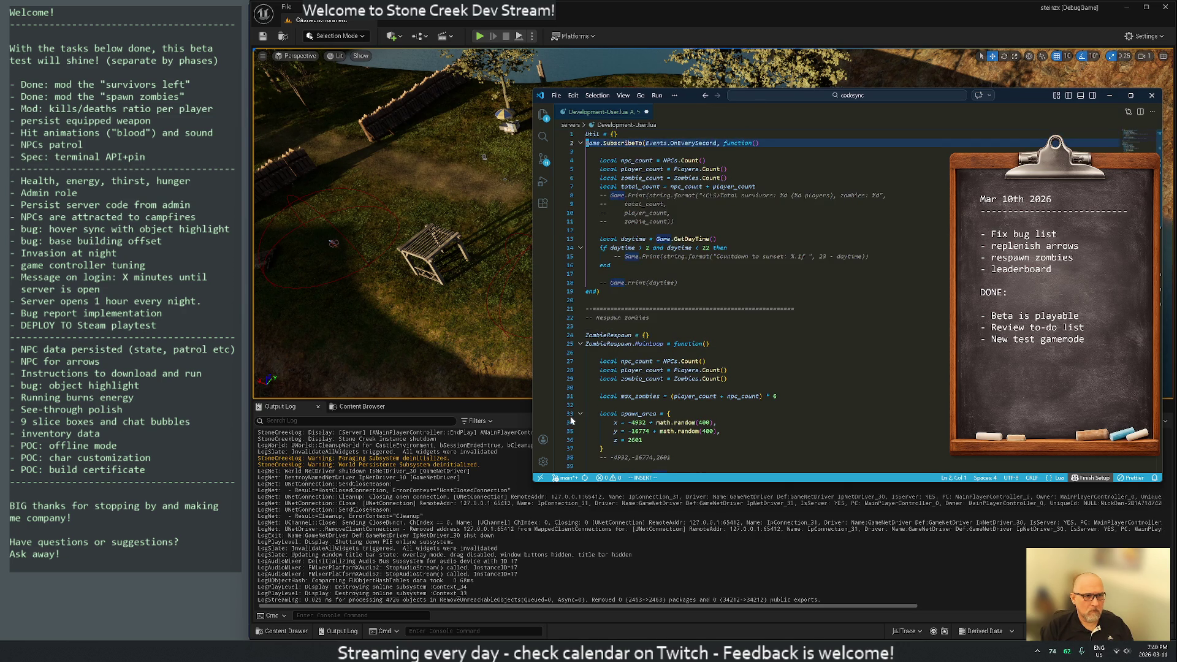
key(Return)
key(Escape)
key(j)
key(j)
key(j)
key(j)
key(j)
key(j)
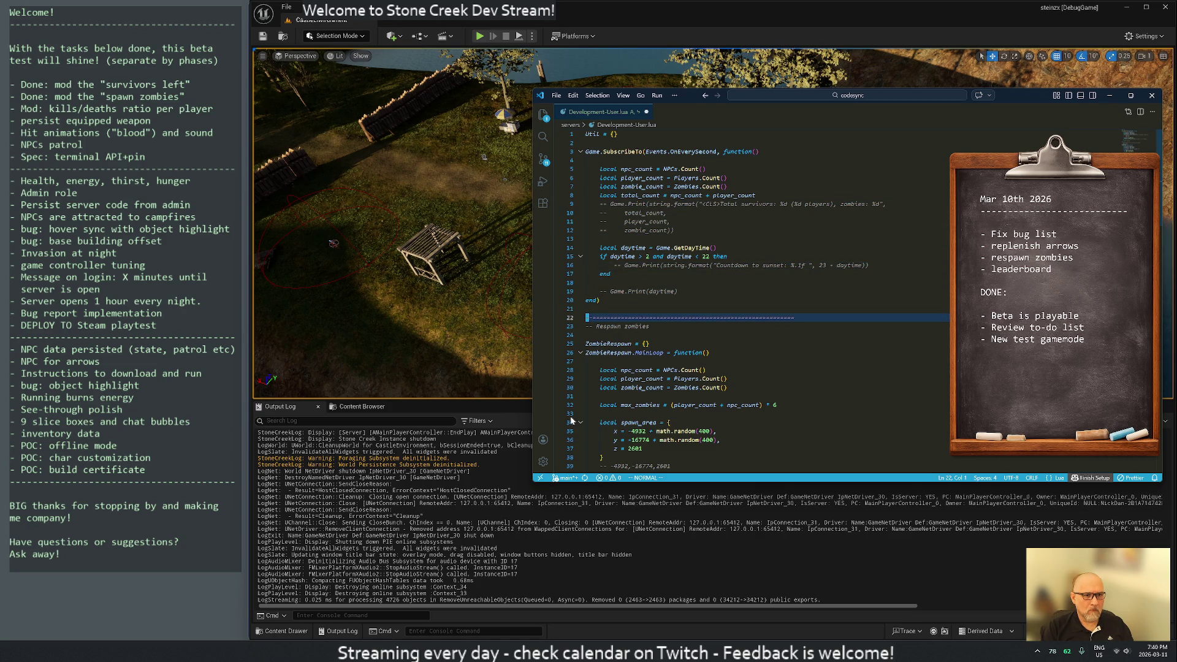
Step: Copy the separator and add a '-- Monitor players, zombies, NPCs' comment below it
key(g)
key(g)
key(j)
key(j)
key(j)
key(j)
key(y)
key(y)
key(g)
key(g)
text(jpo-- Monitor )
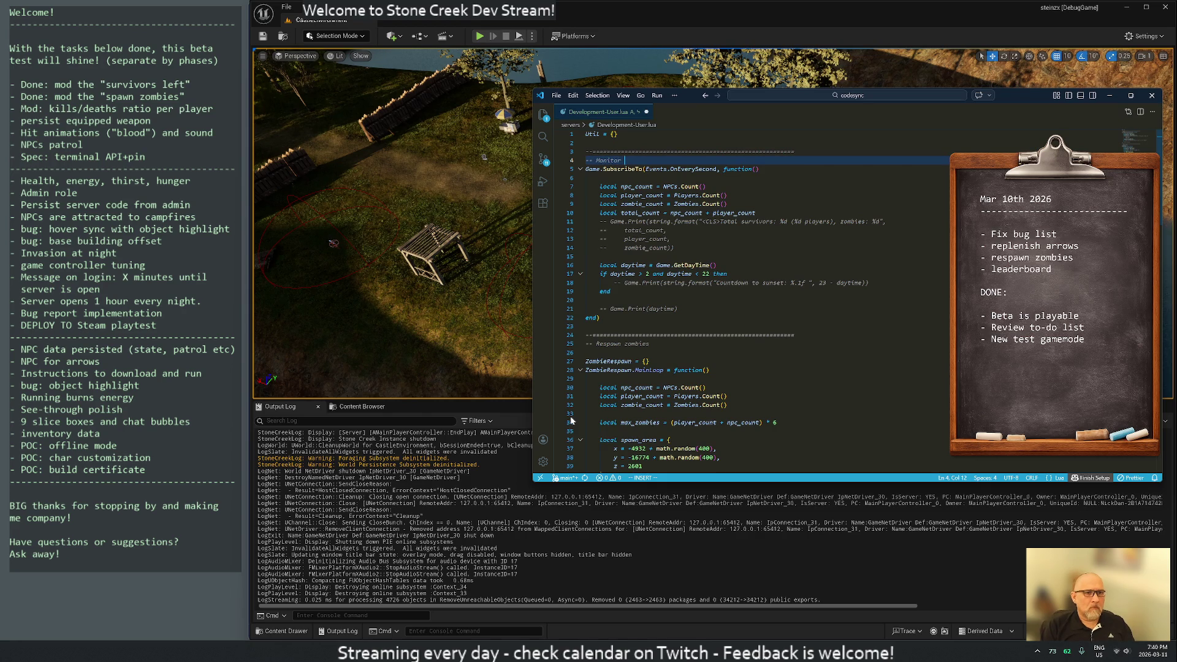
text(players, zombies, NPCs)
key(Return)
key(Escape)
key(j)
key(j)
key(j)
key(j)
key(j)
key(j)
key(j)
key(j)
key(j)
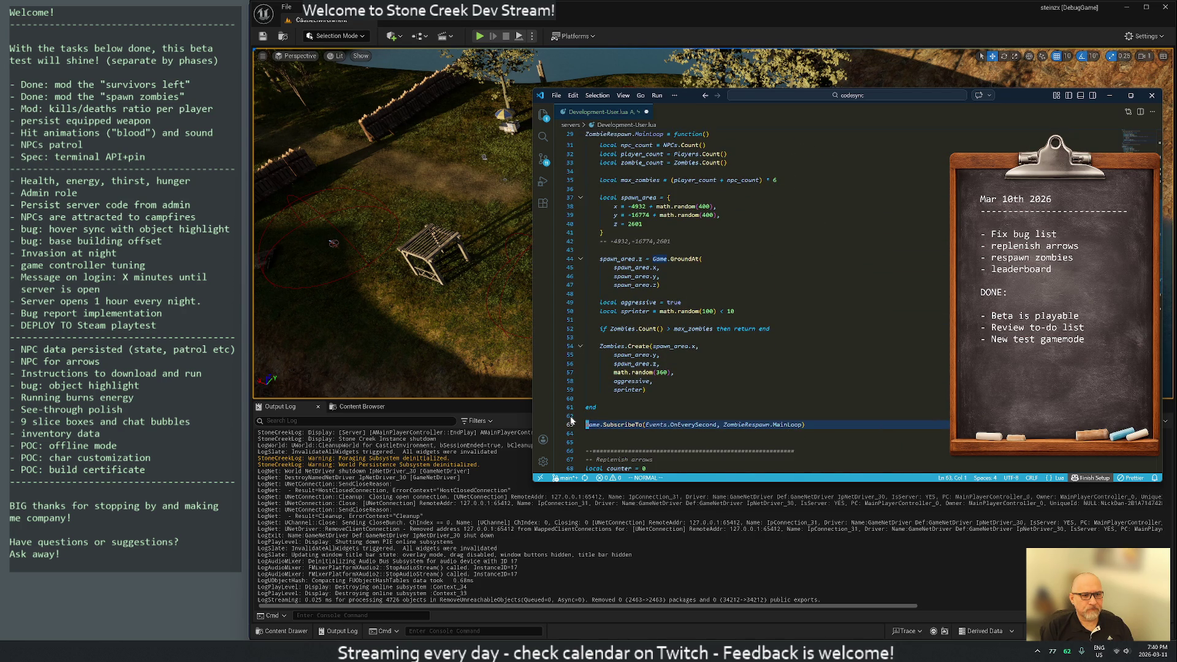
Step: Move the zombie respawn SubscribeTo line up above the respawn loop
key(d)
key(d)
key(k)
key(k)
key(k)
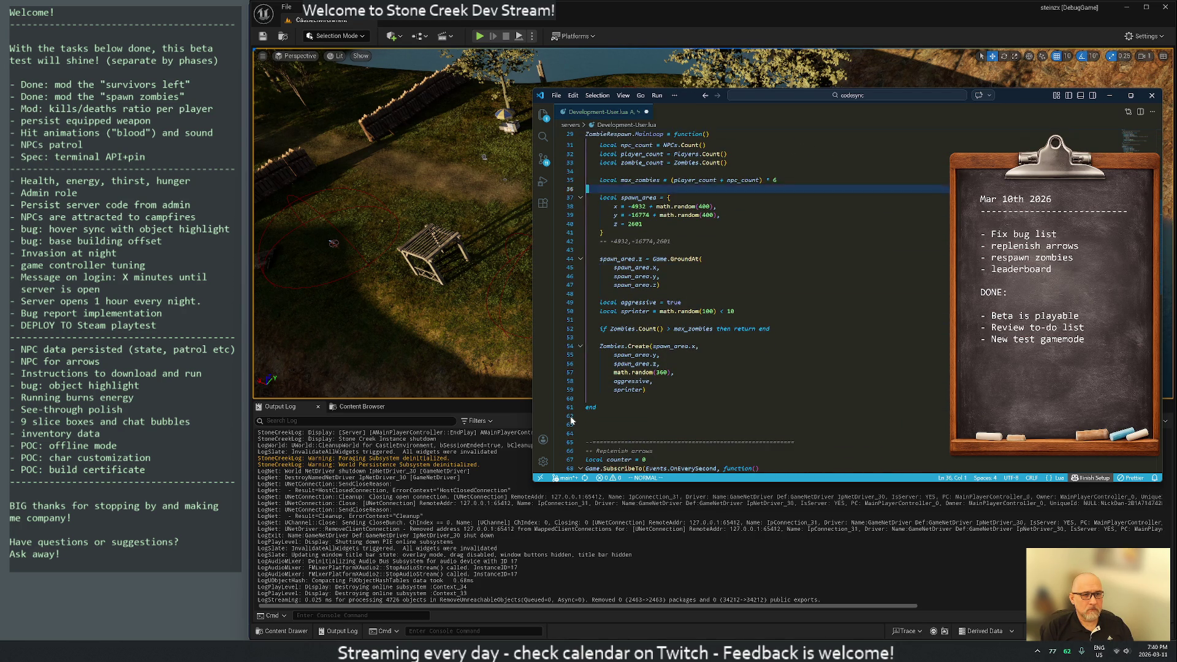
key(k)
key(k)
key(k)
key(p)
key(j)
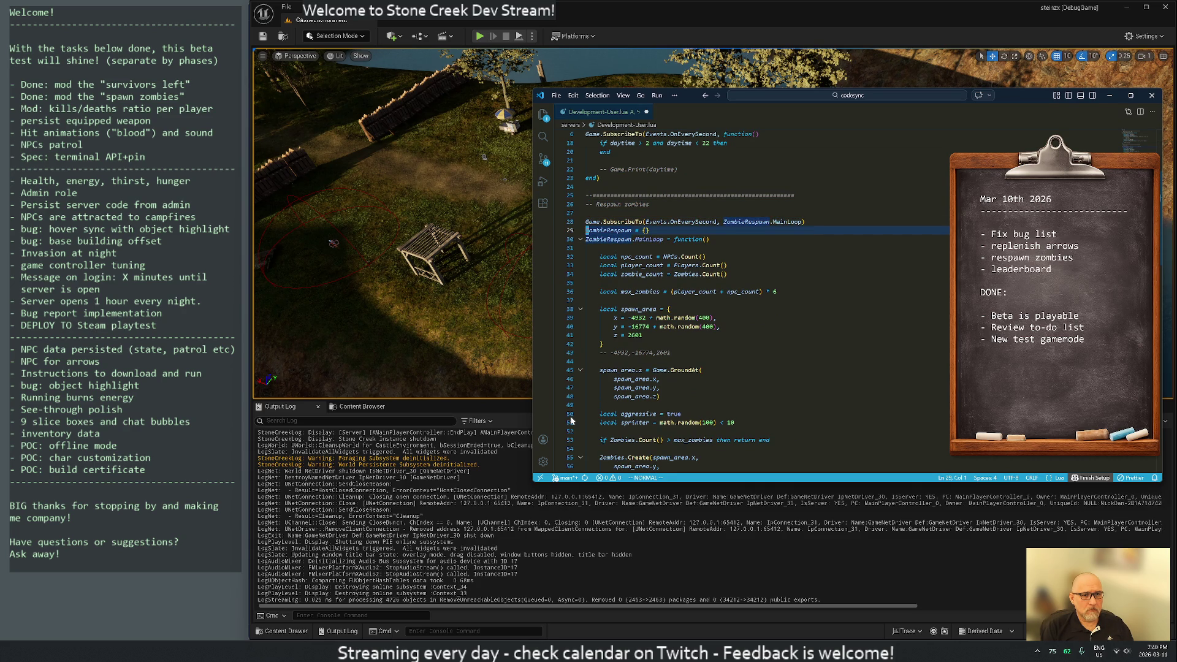
Step: Delete the ZombieRespawn table and replace ZombieRespawn.MainLoop with an inline function()
key(d)
key(d)
key(d)
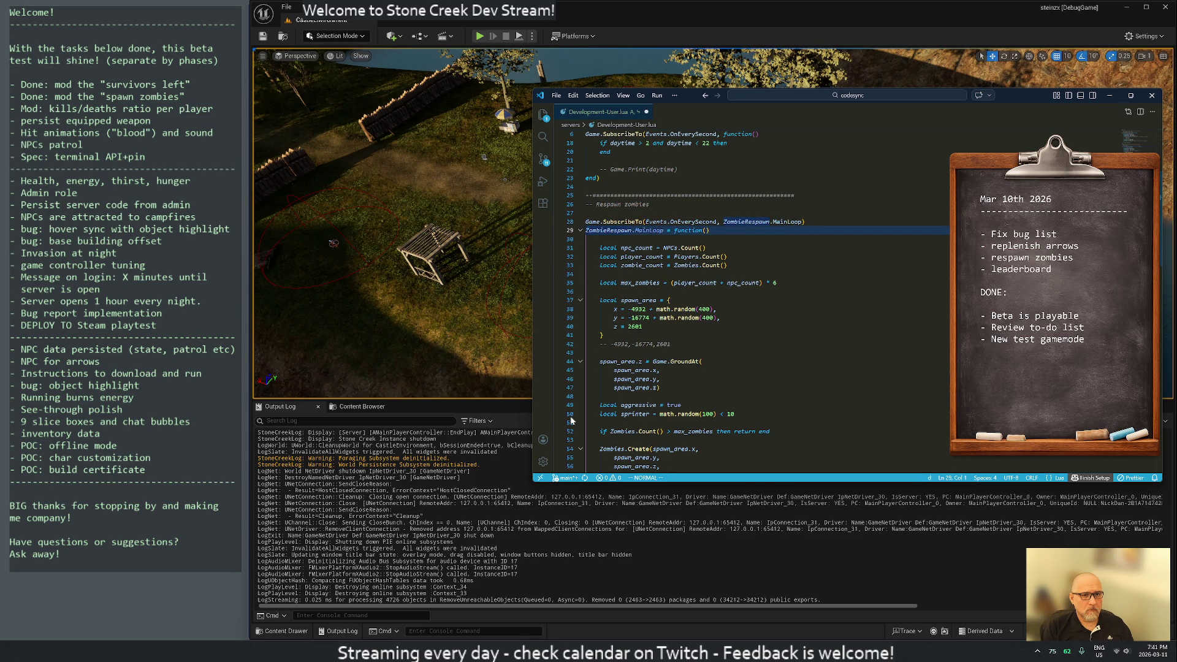
key(d)
key(k)
key(w)
key(w)
key(w)
text(Cfunction()
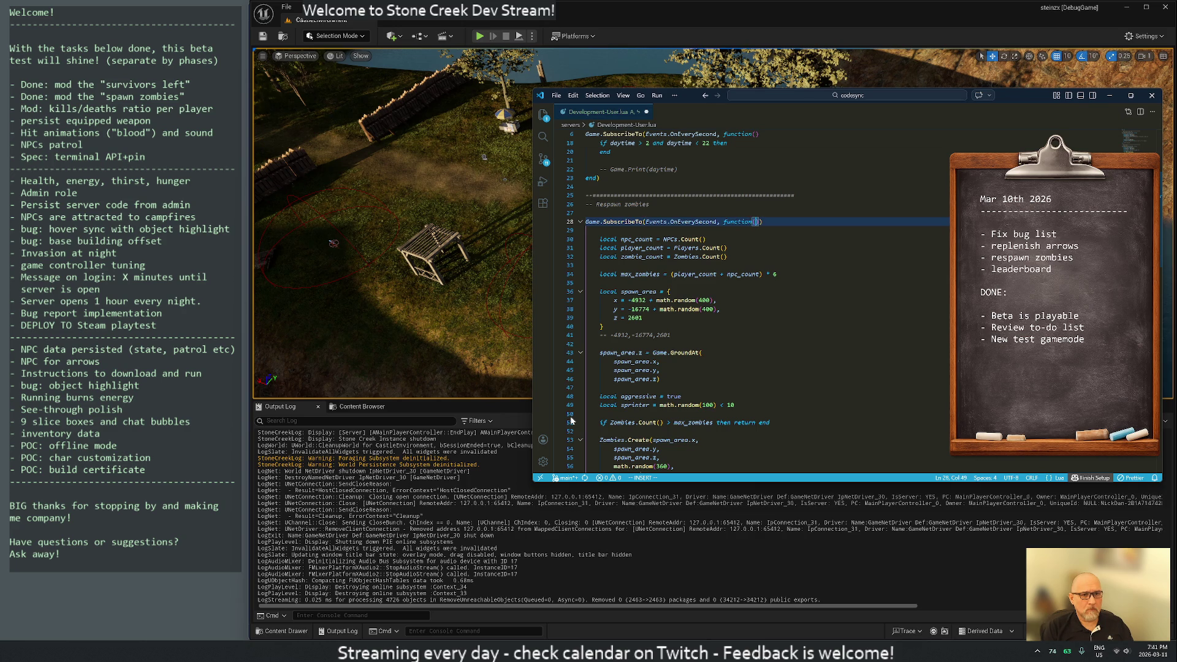
key(Escape)
key(j)
key(j)
key(j)
key(j)
key(j)
key(j)
key(j)
key(k)
key(k)
key(k)
key($)
Step: Back in Unreal Editor, launch Play-in-Editor on the lakeside camp level
key(a)
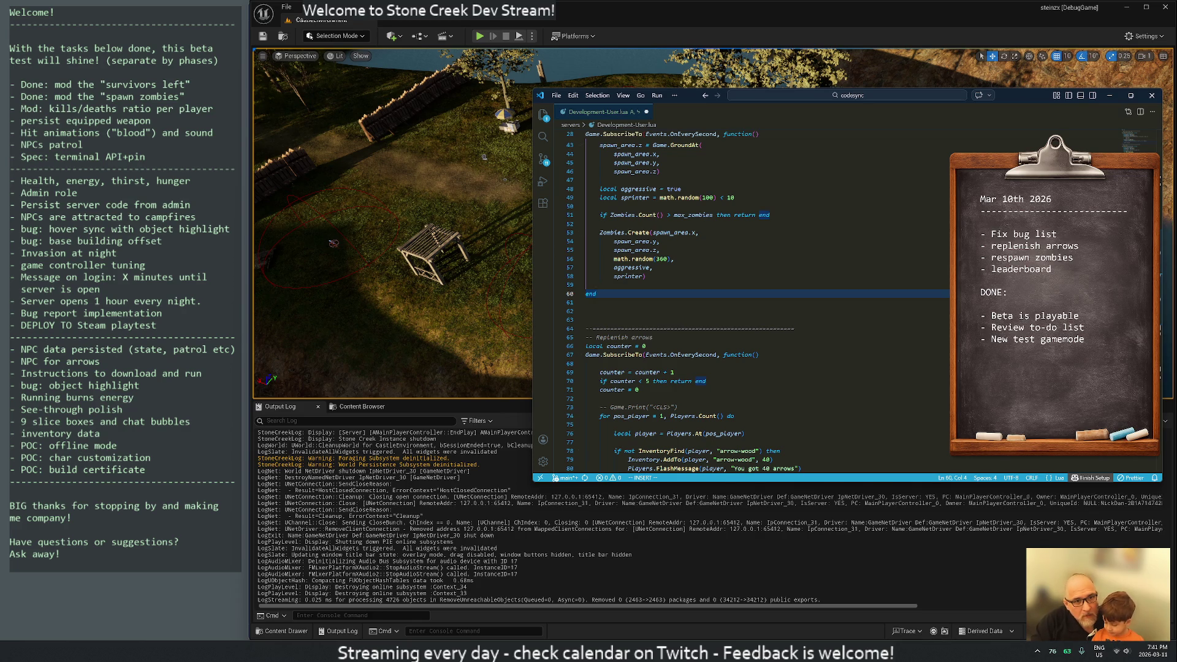
click(479, 36)
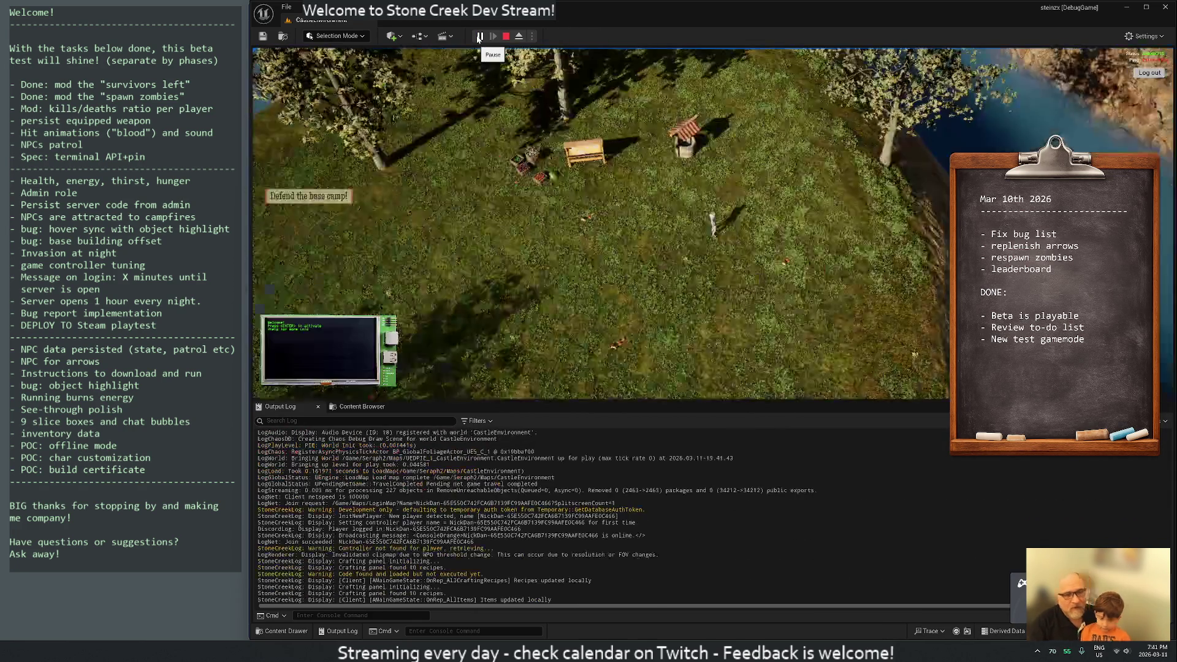
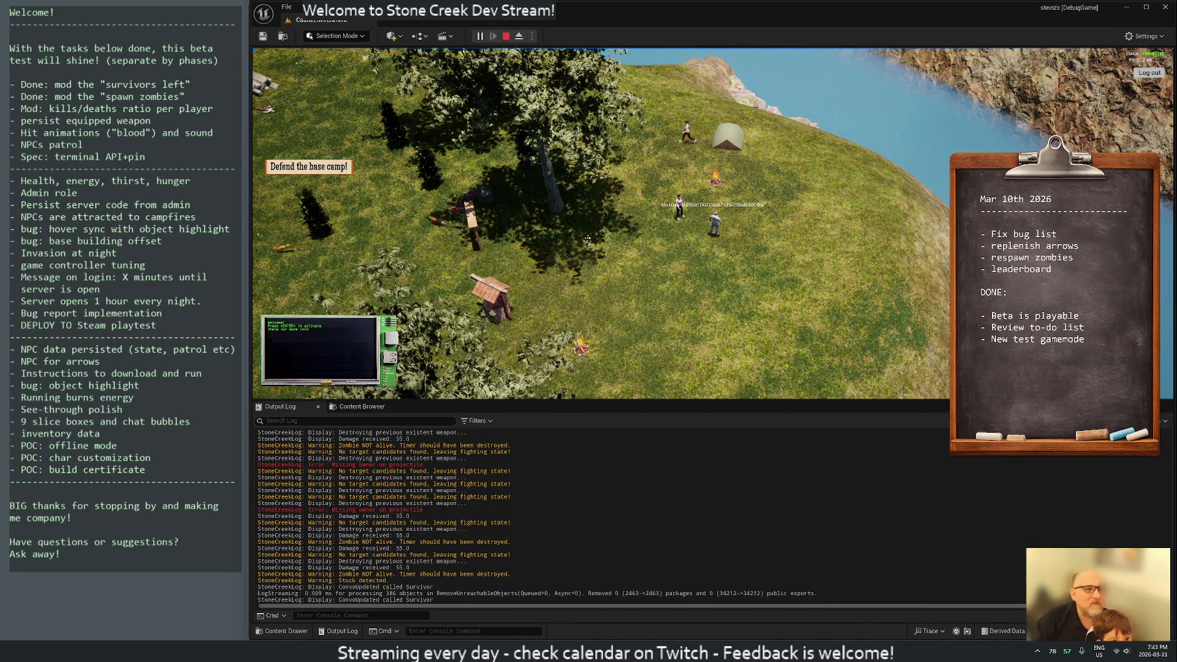
Step: Stop the Play-In-Editor session to return to the editable Stone Creek island level
click(505, 37)
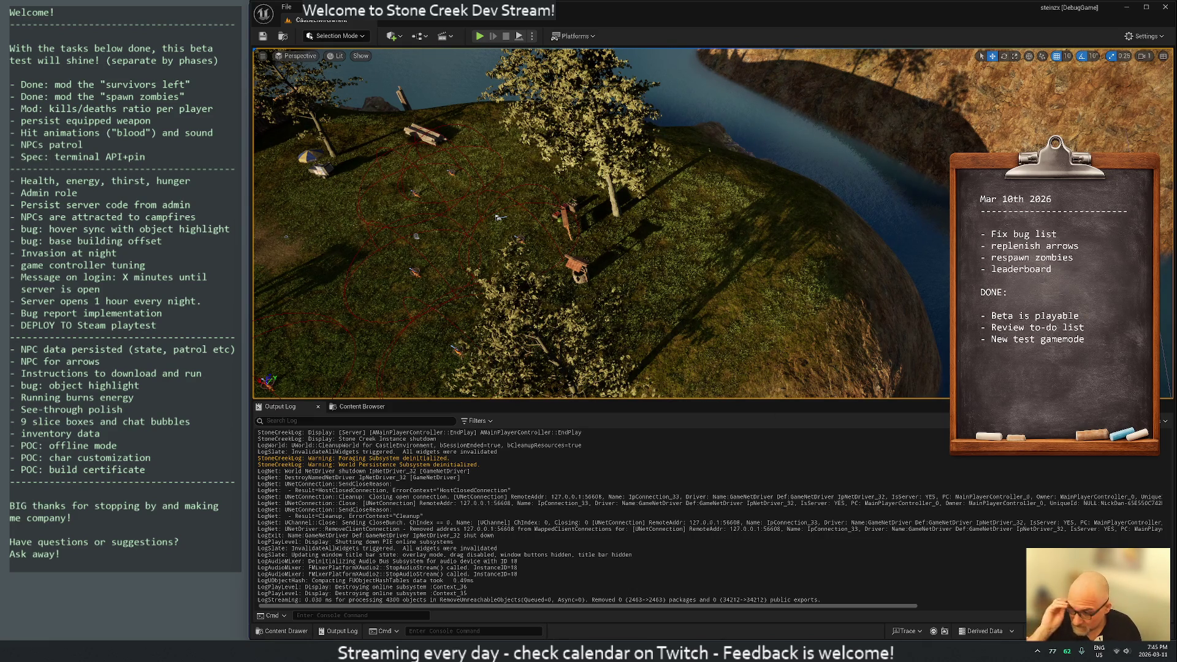
Step: Launch Discord through the Windows search by typing 'dis'
key(super)
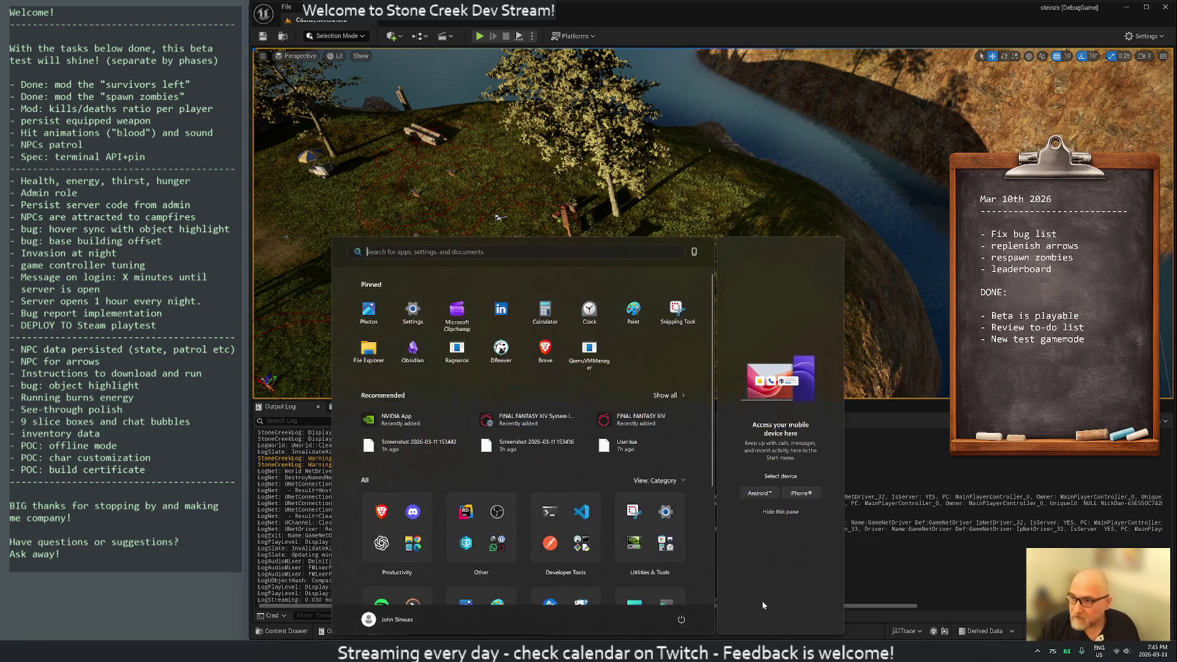
text(dis)
key(Return)
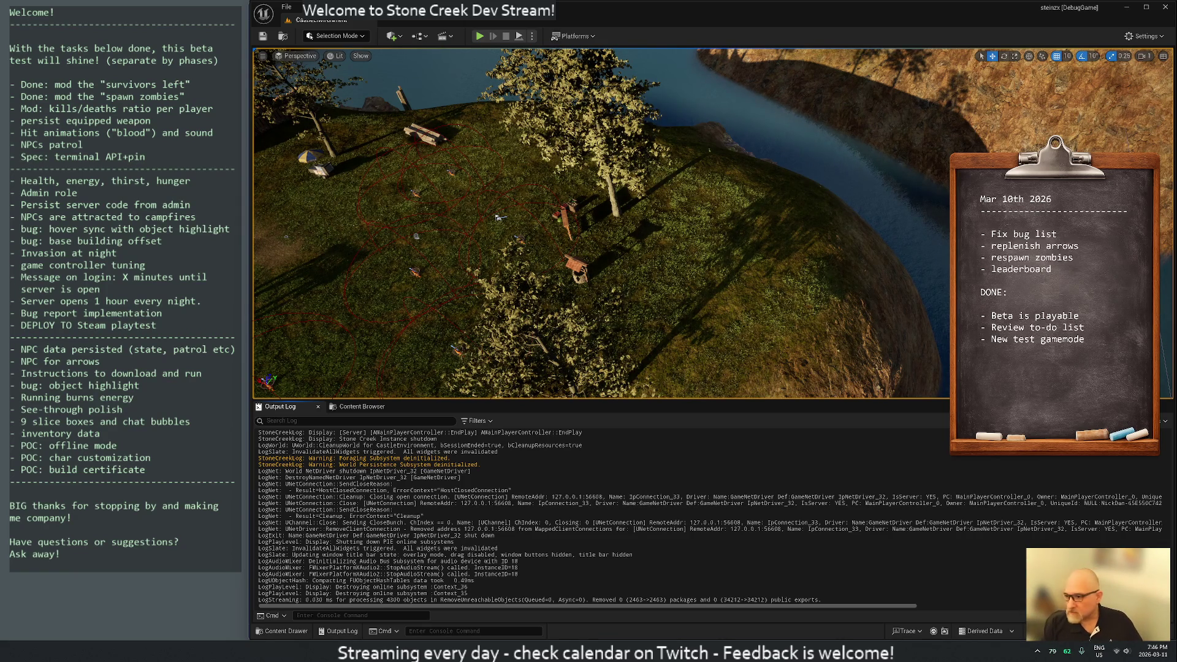
Step: Start a new Play-In-Editor session of the game from the Unreal toolbar
key(super)
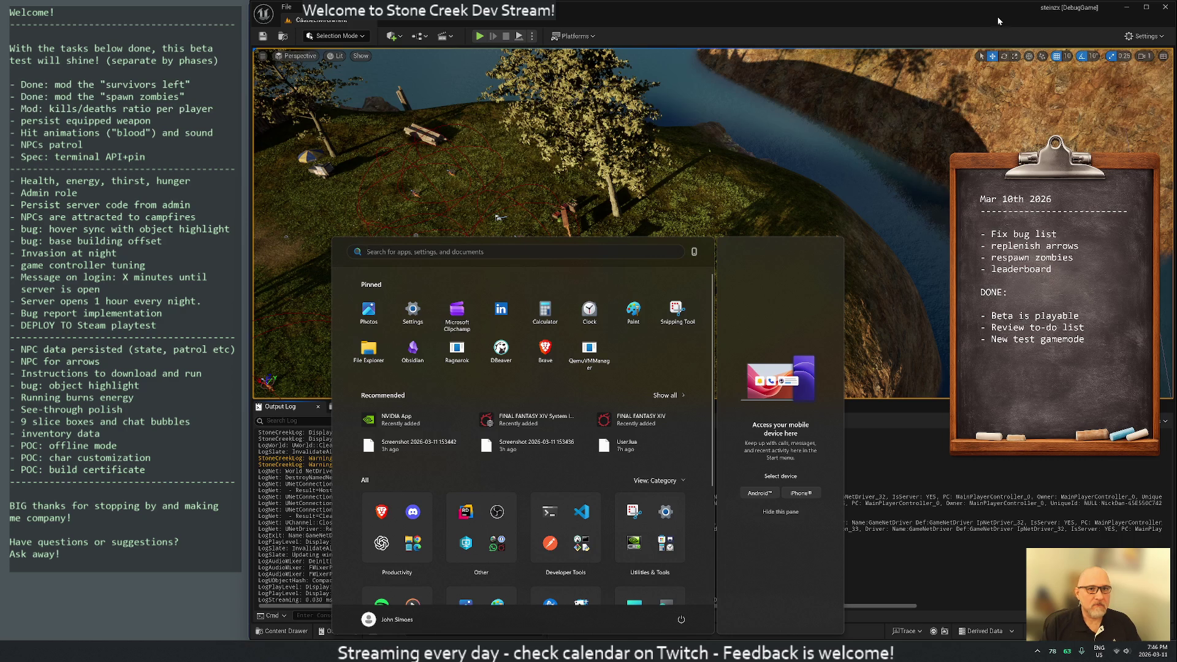
key(super)
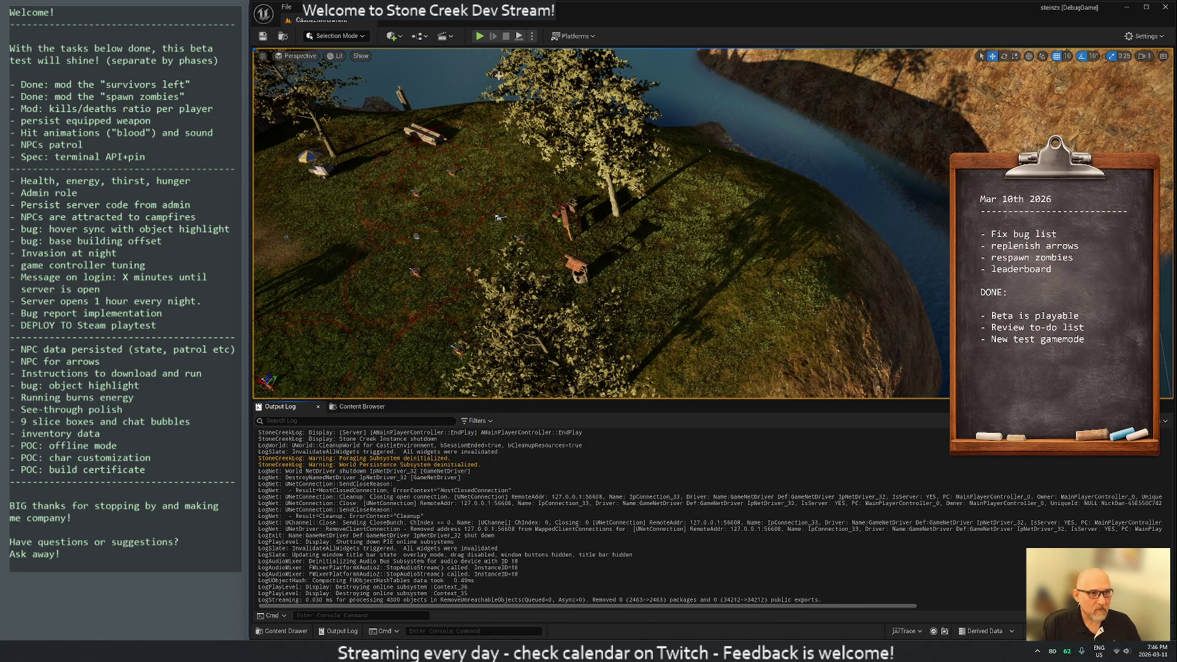
click(480, 36)
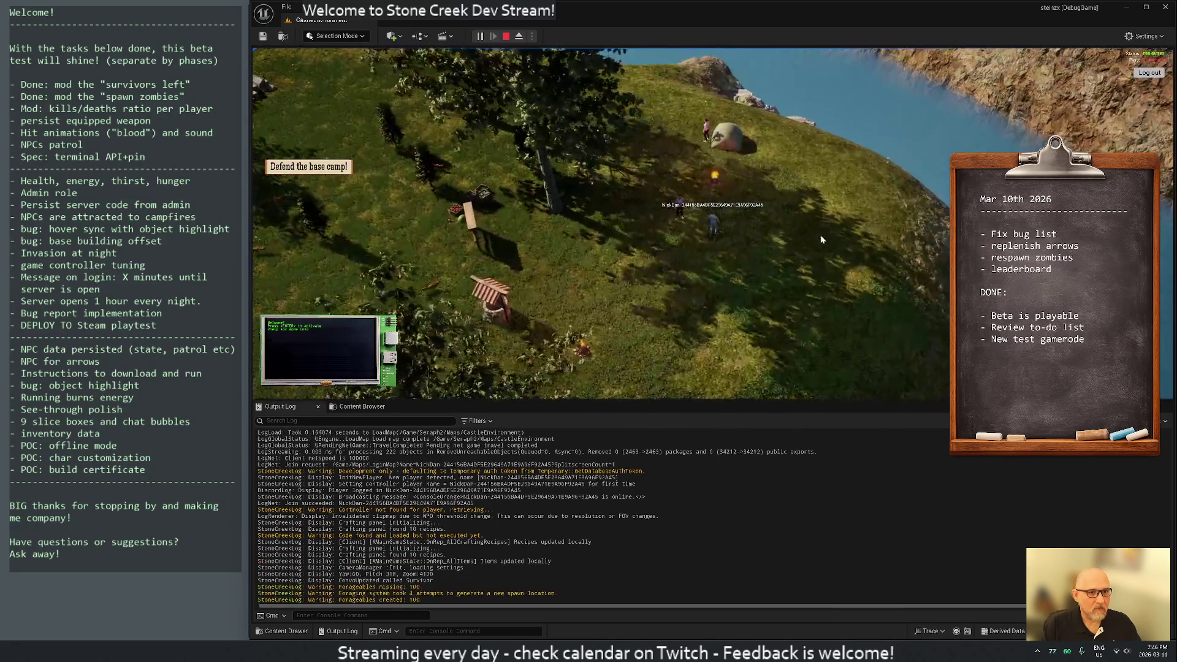
Step: Orbit the game camera, then bring VS Code's Development-User.lua forward and scroll down it
mouse_move(653, 206)
mouse_down()
mouse_move(533, 153)
mouse_move(382, 135)
mouse_move(343, 147)
mouse_up()
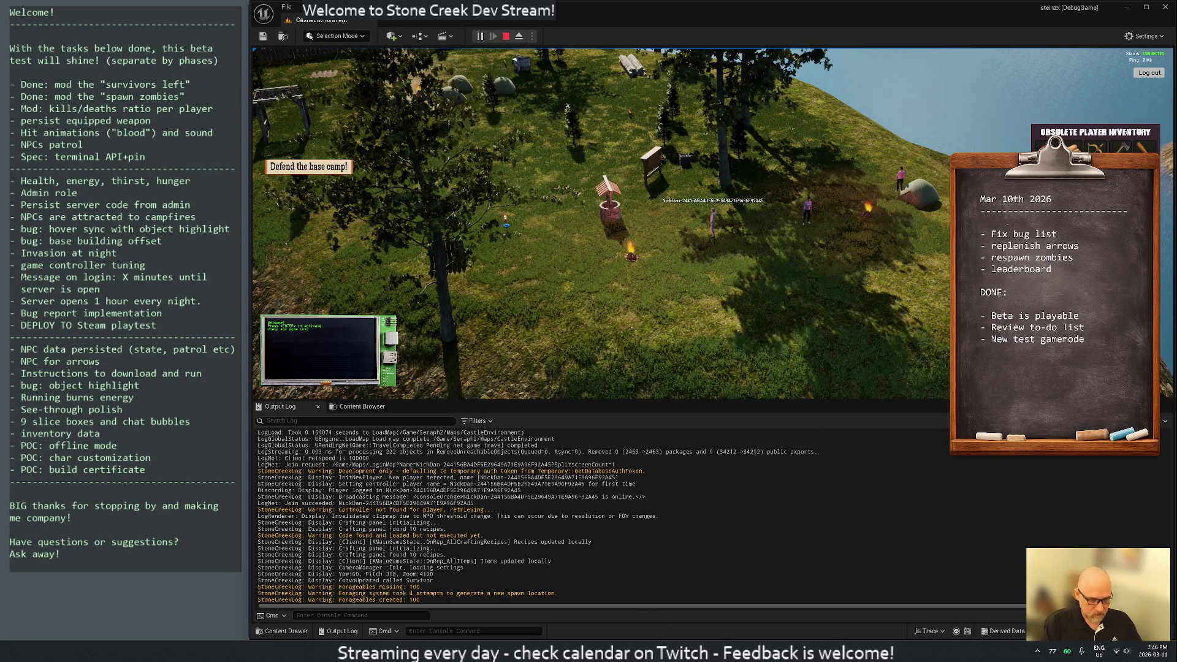
mouse_move(659, 650)
click(659, 589)
scroll(735, 295, down, 5)
scroll(736, 294, down, 1)
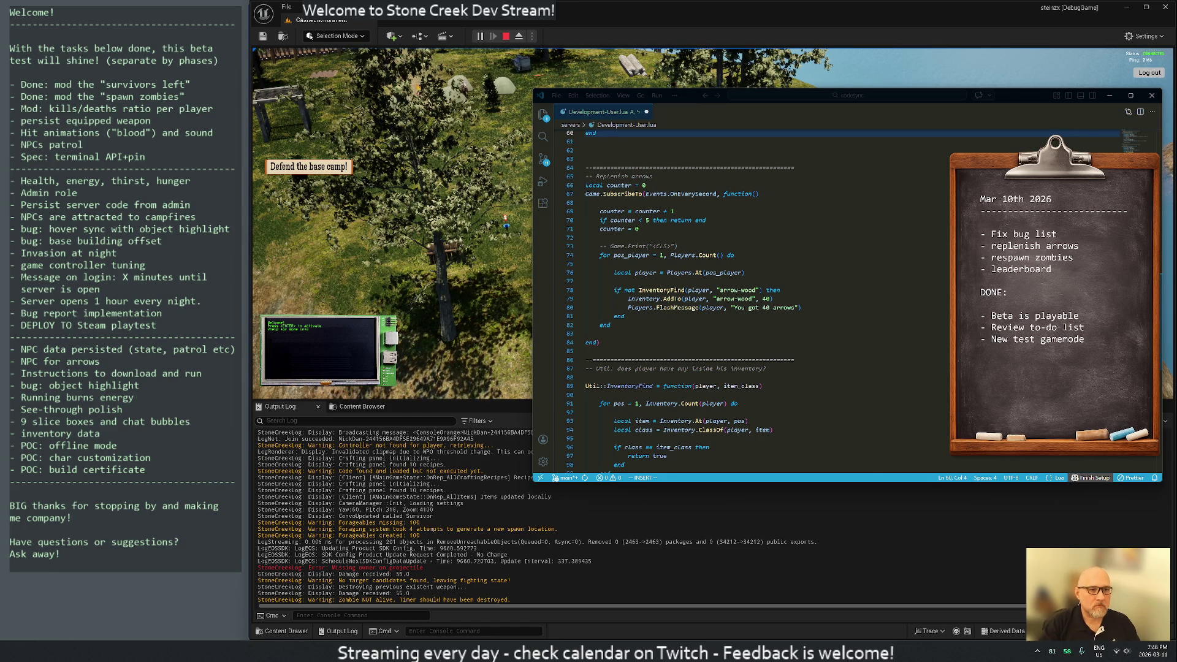
Step: Add 'Debouncer = {}' as a new line near the top of the script
click(708, 220)
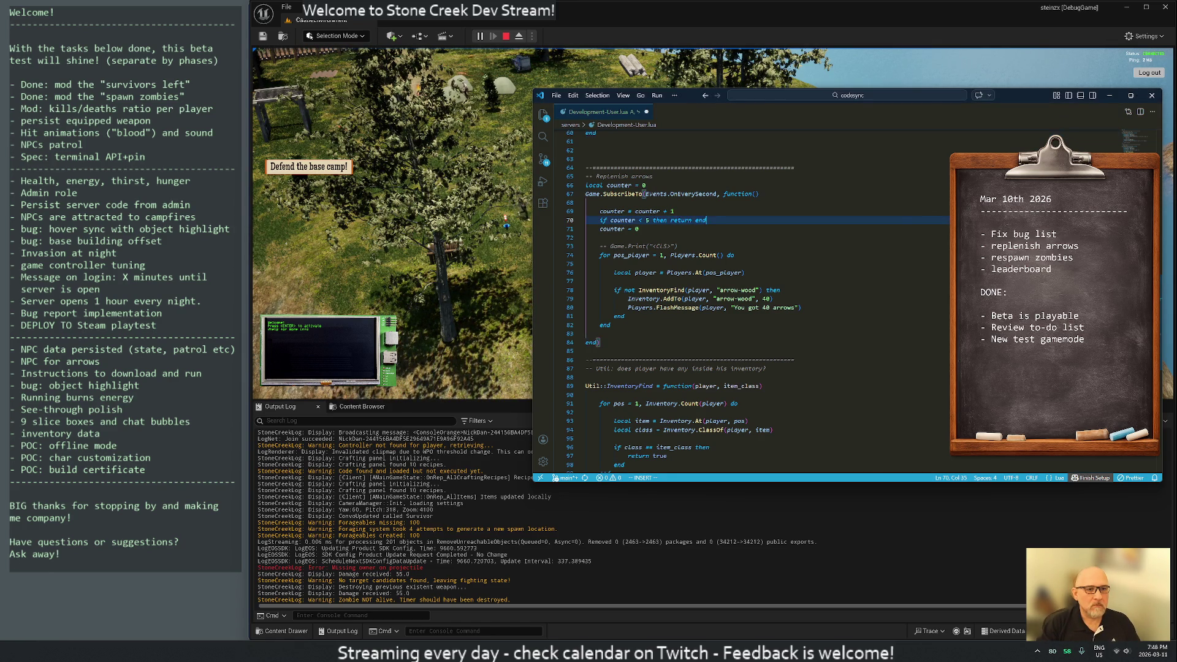
text(gg)
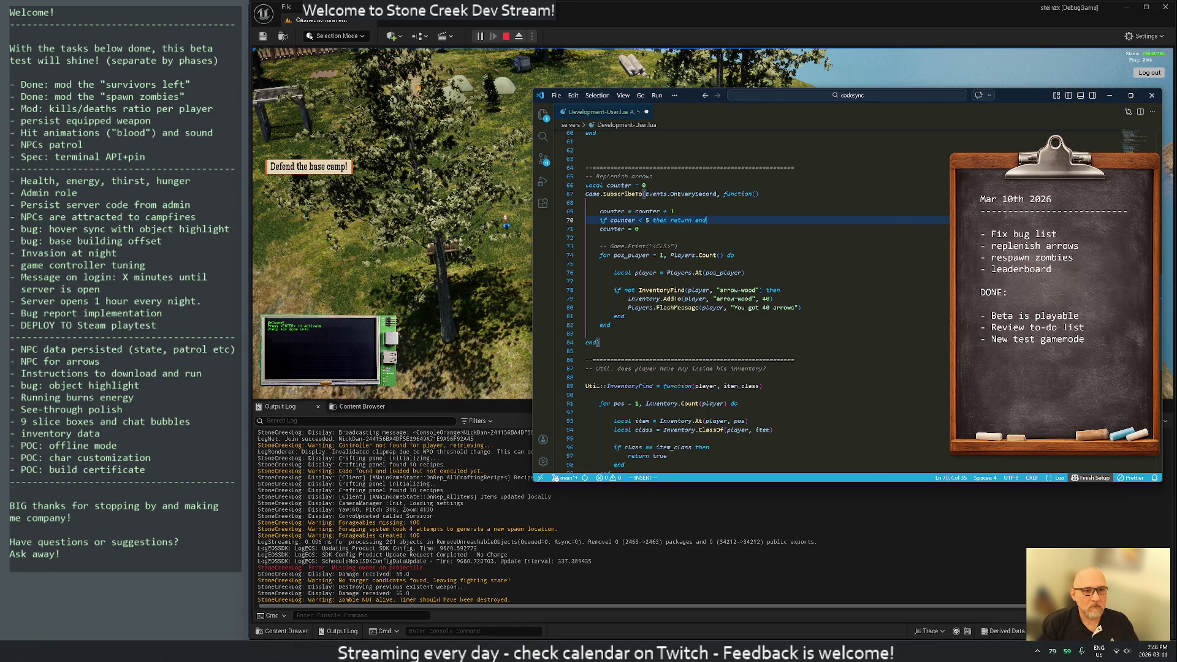
key(g)
key(g)
key(j)
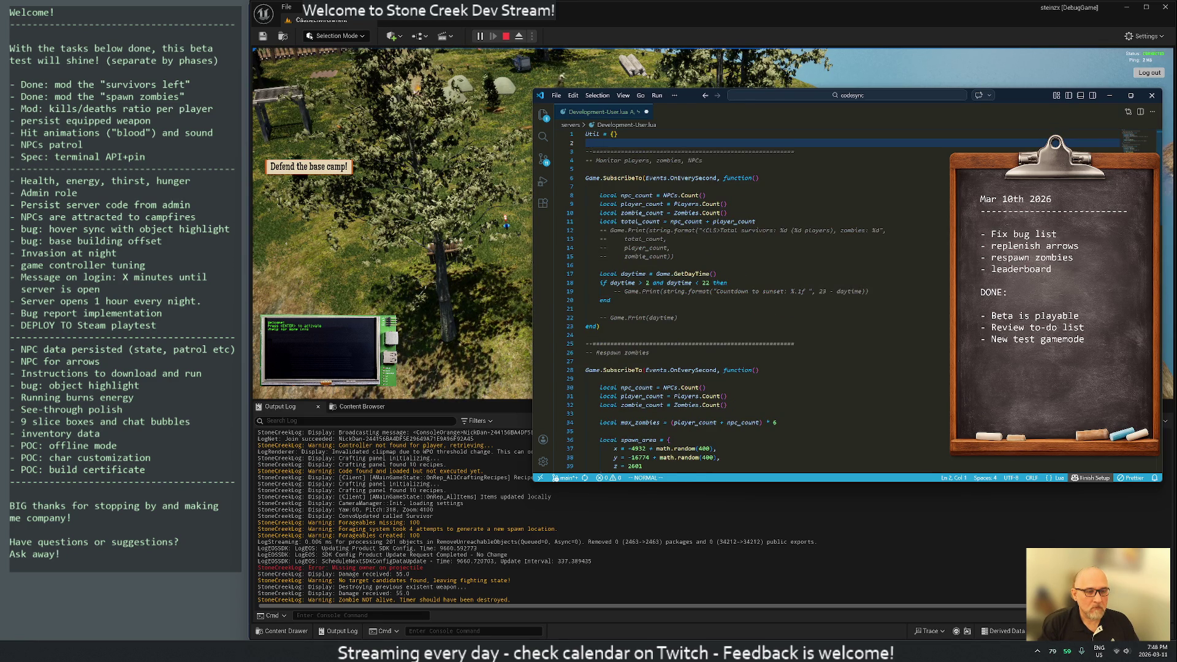
key(i)
key(Return)
text(Deb)
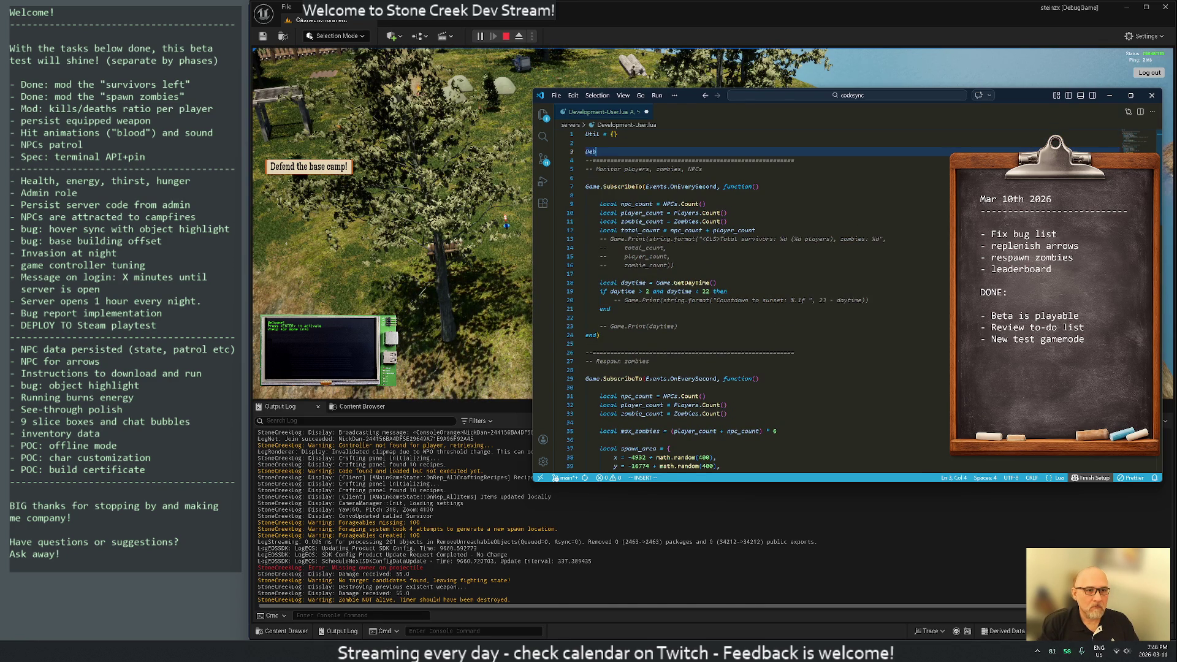
text(ouncer = {)
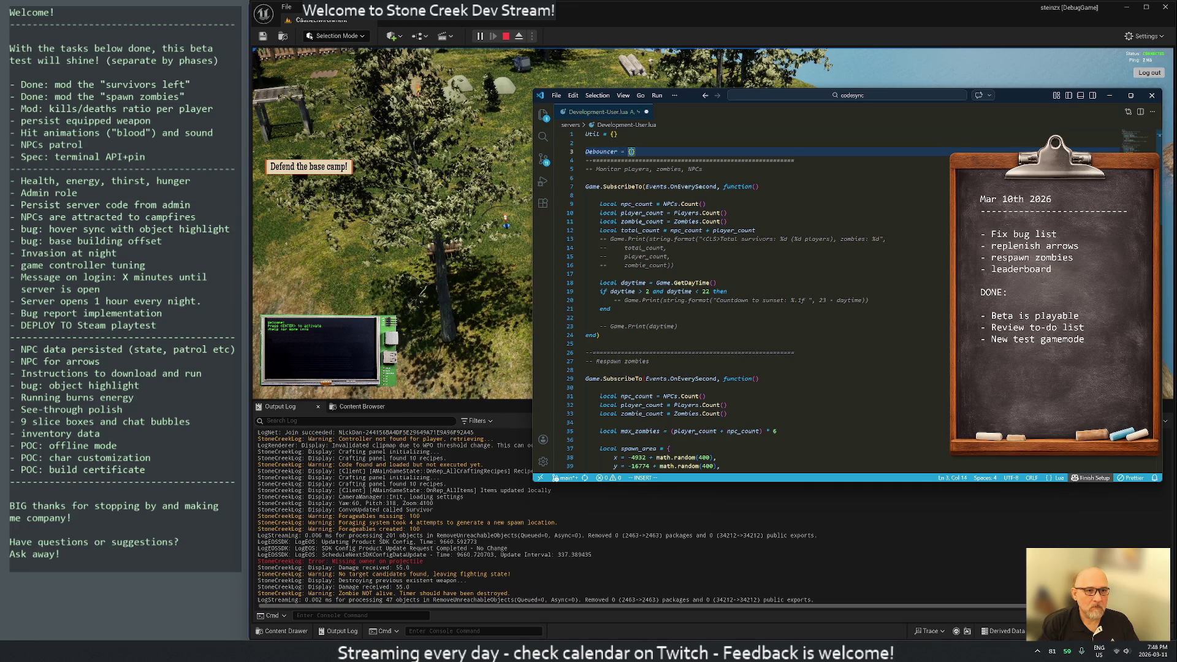
text(})
key(Return)
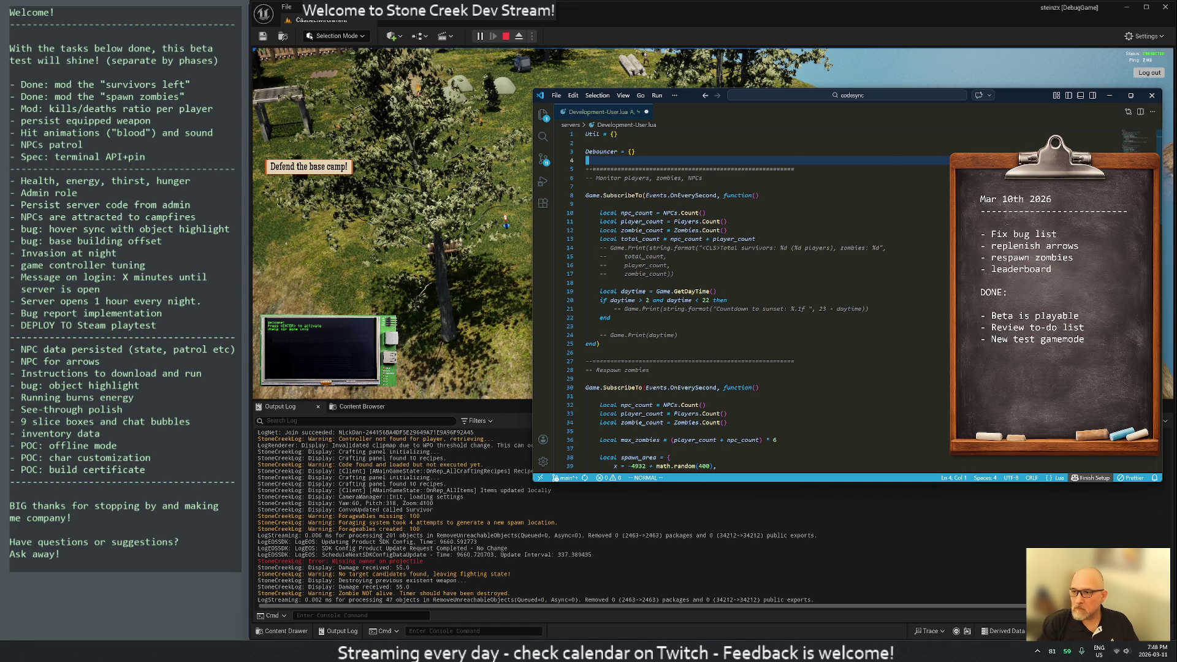
Step: Jump to the end of the file and open an empty line there
key(shift+g)
key(k)
key(k)
key(k)
key(k)
key(shift+g)
key(o)
key(Escape)
Step: Paste a Debouncer separator heading and add 'DEbouncer.__index = Debouncer'
key(p)
text(o)
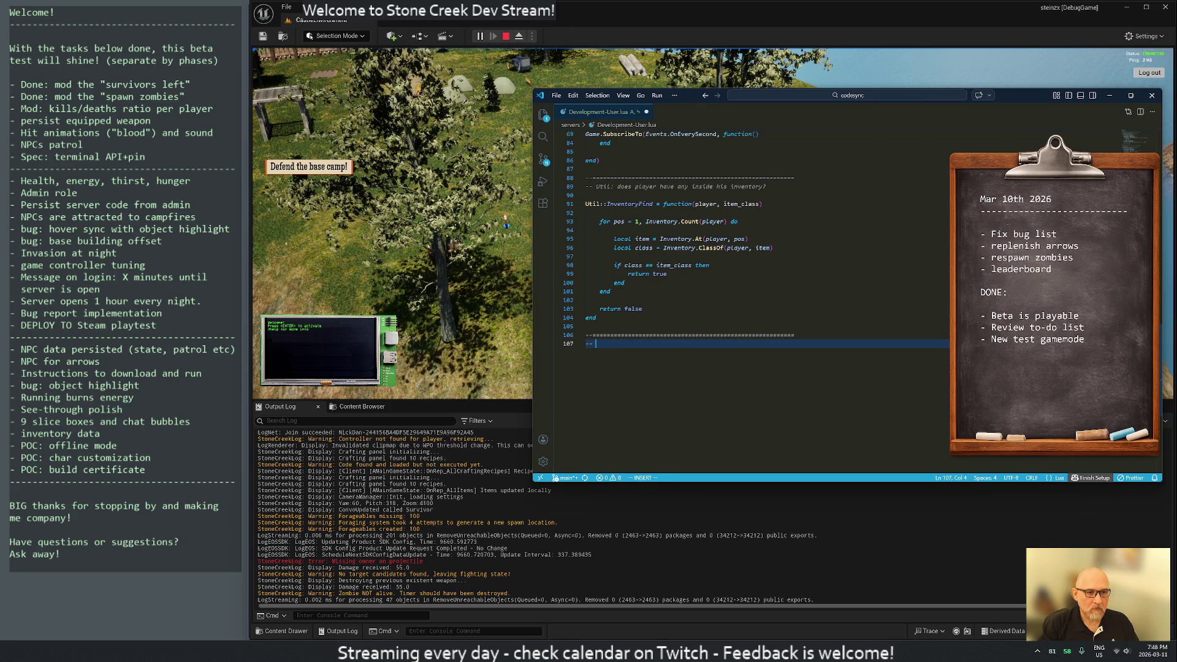
text(bouncer)
key(Return)
key(Return)
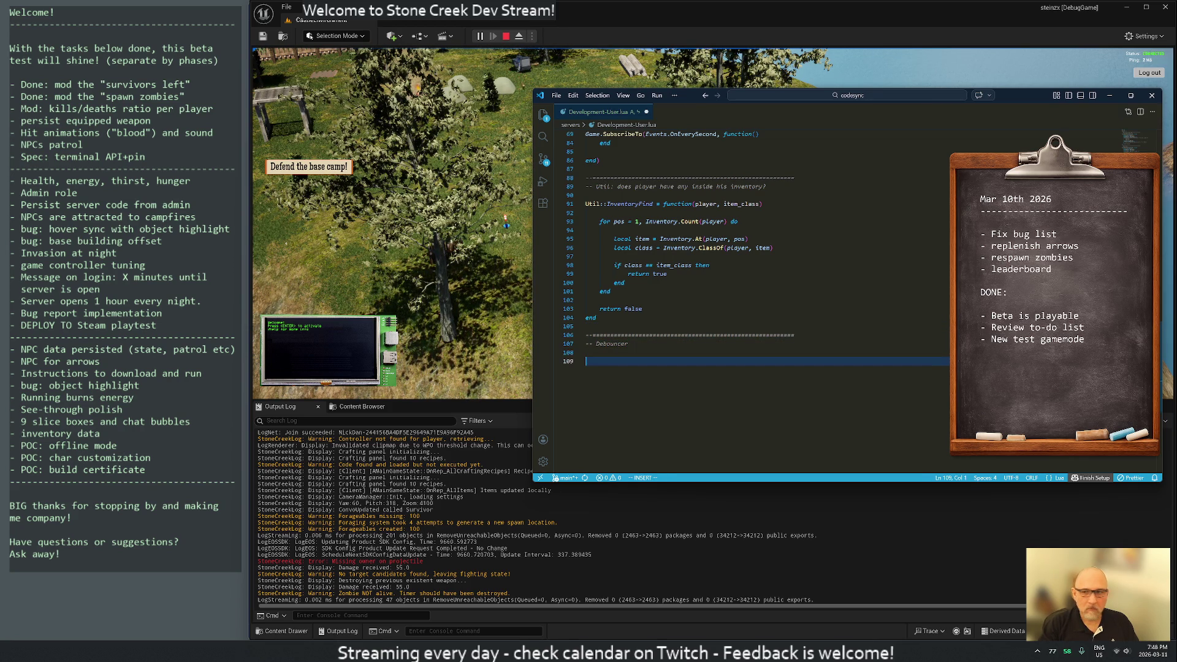
text(UtDEbouncer.__)
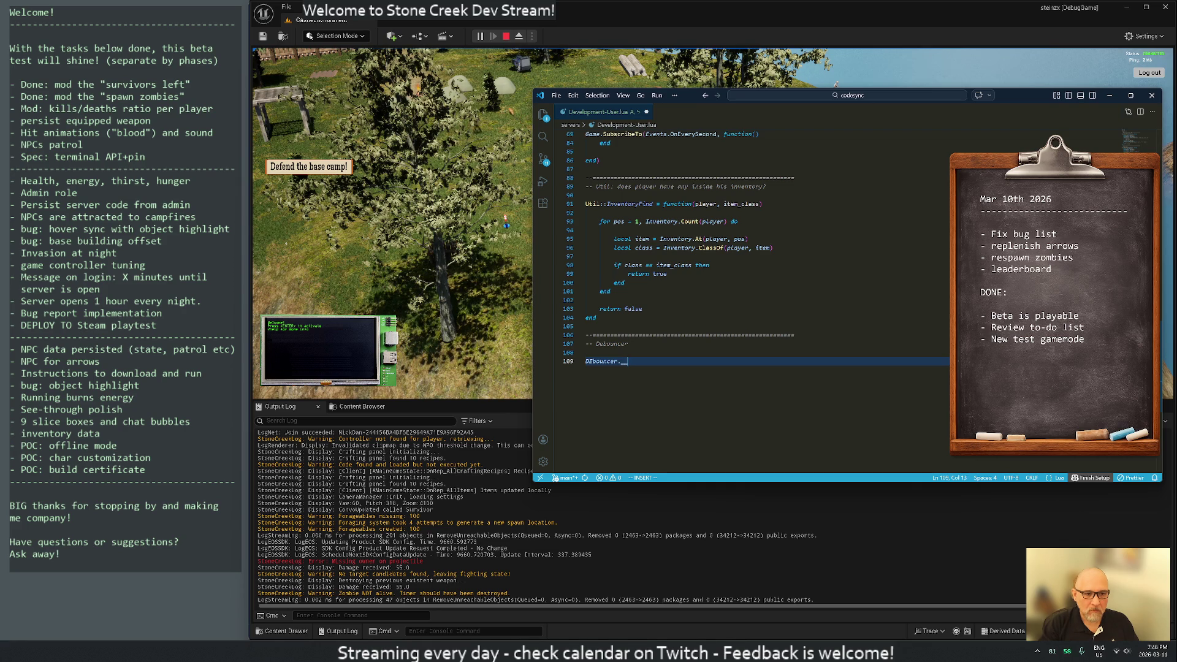
text(index )
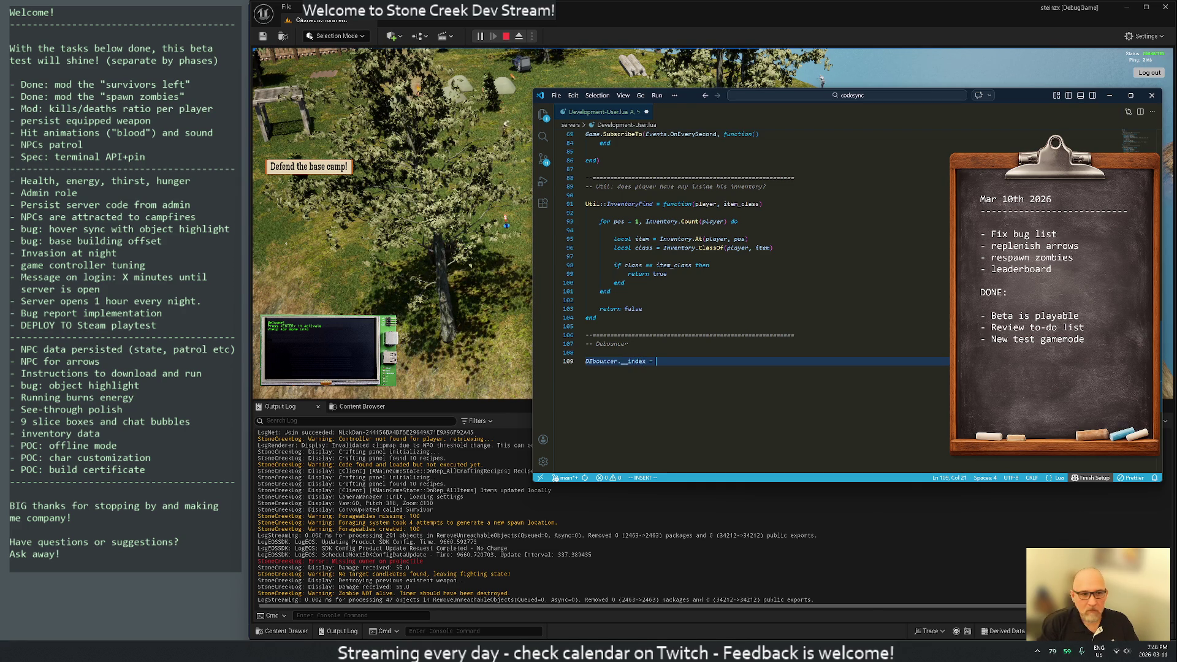
text(= Debouncer)
key(Return)
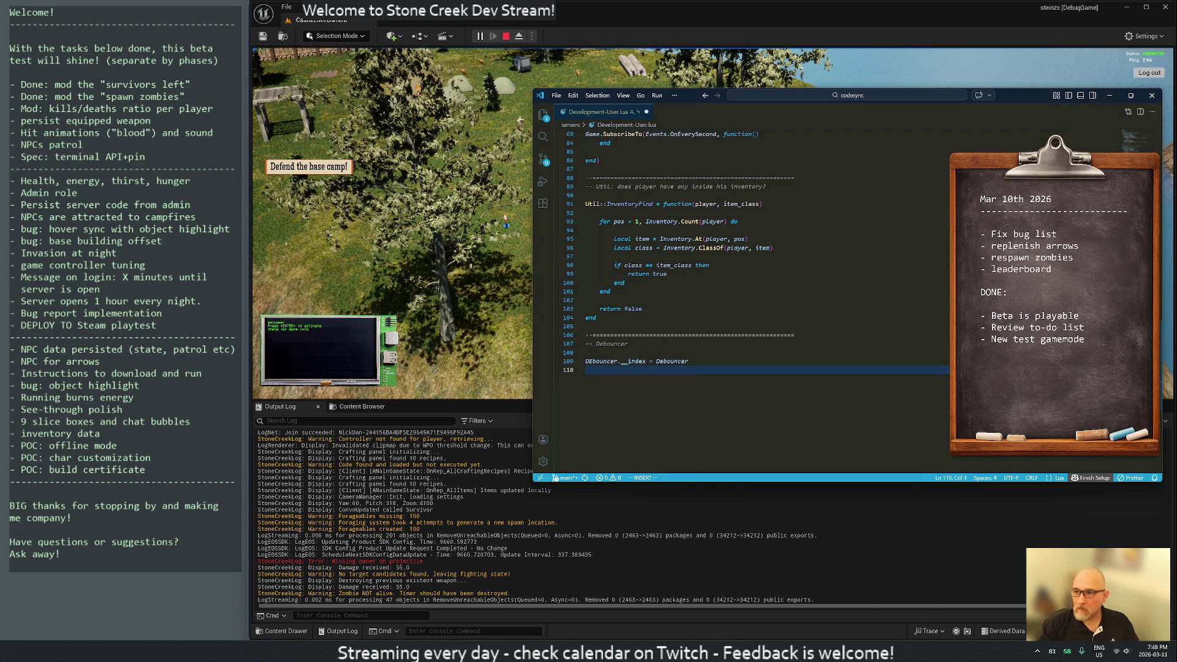
key(Return)
Step: Write Debouncer.new(interval) using setmetatable, storing the interval, counter = 0, and returning self
text(function Debouncer.new(in)
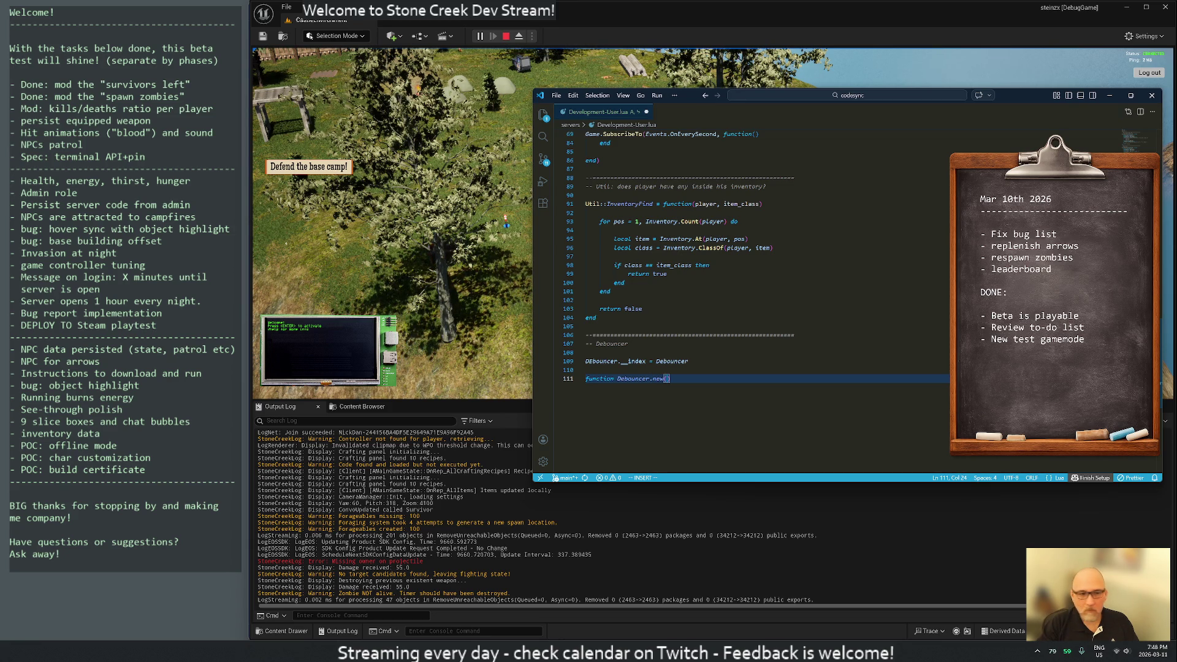
text(terval)
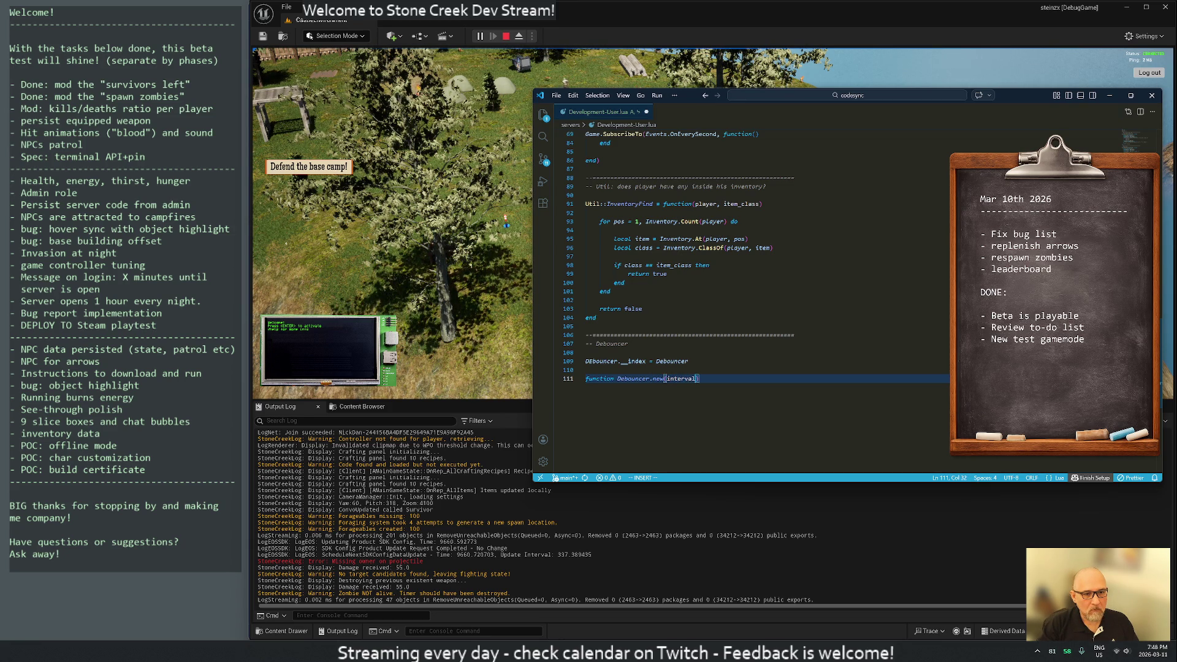
key(Return)
text(local)
key(BackSpace)
key(BackSpace)
key(BackSpace)
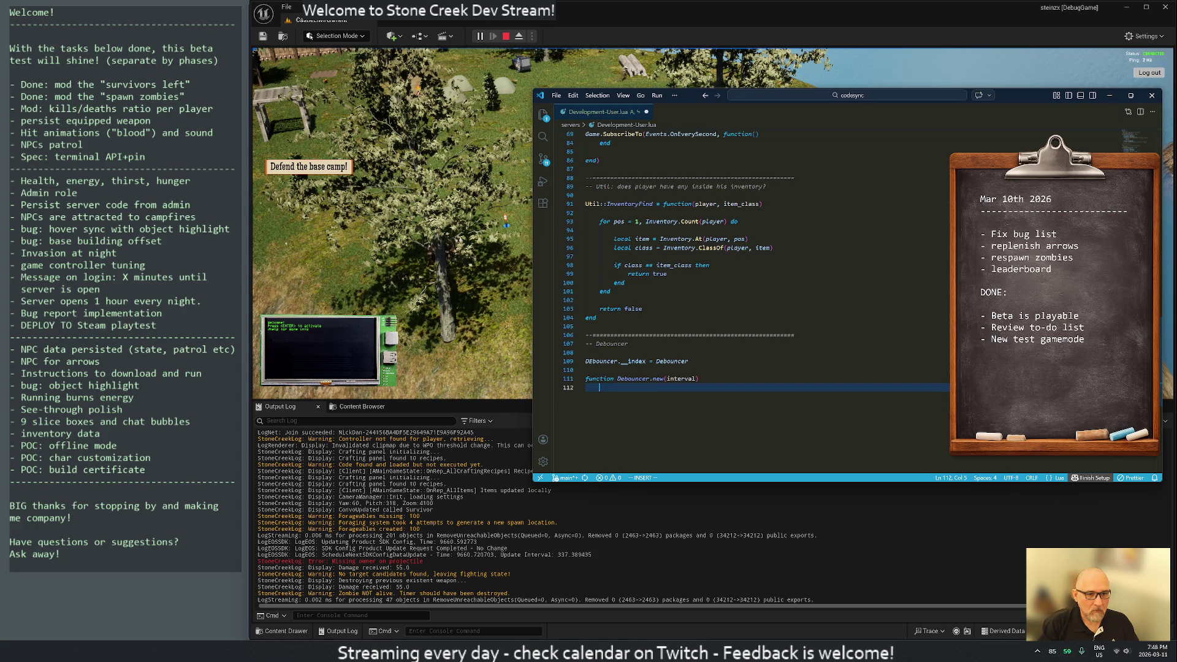
text(local )
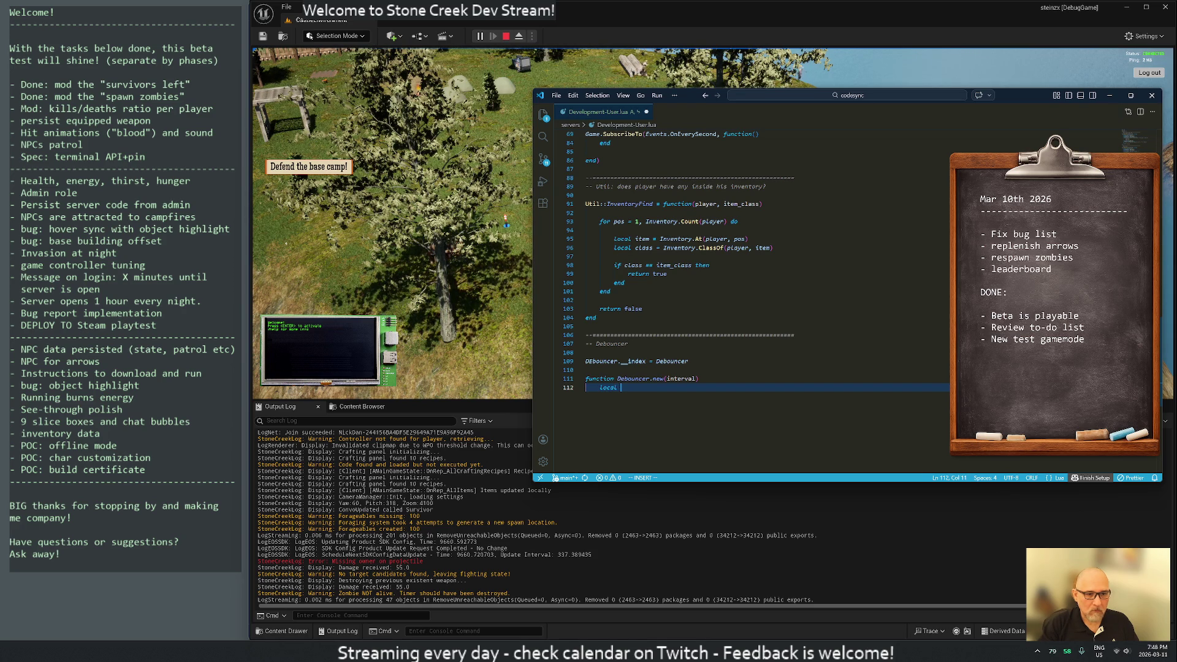
text(setmetatable()
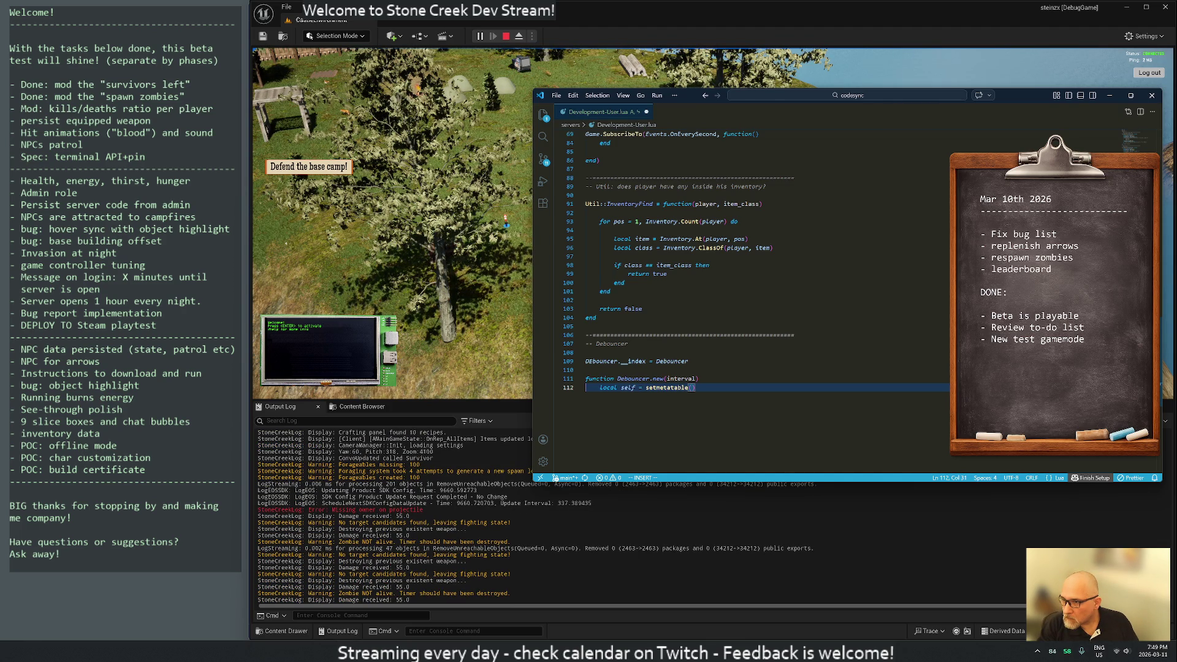
text(})
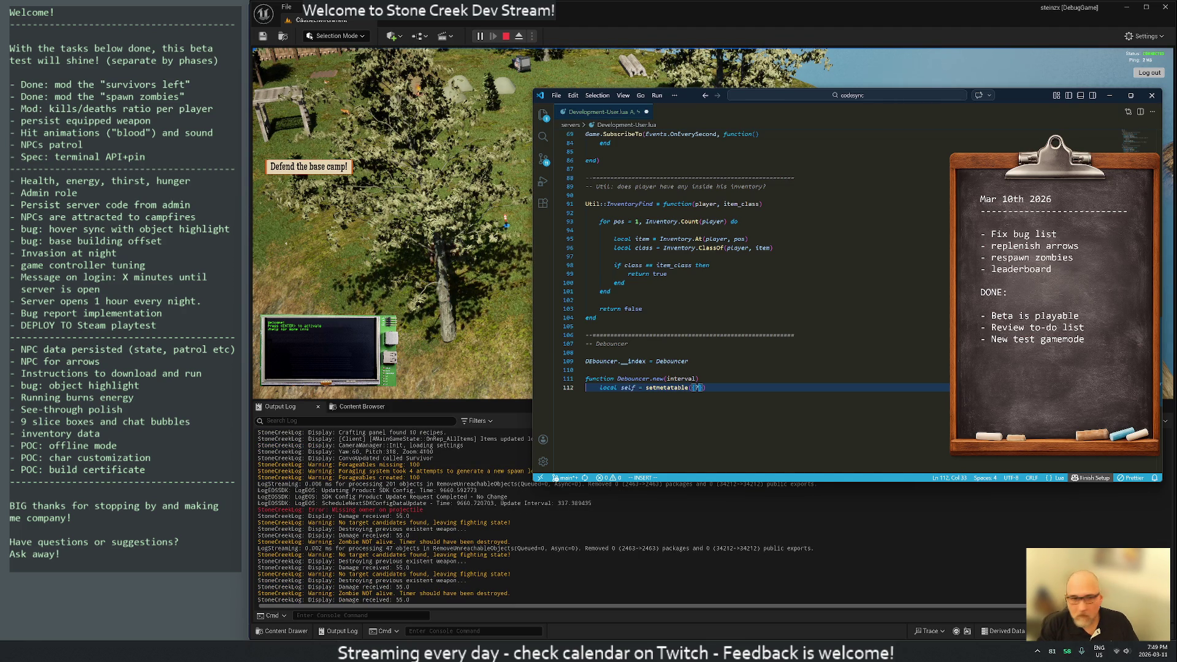
text(i{})
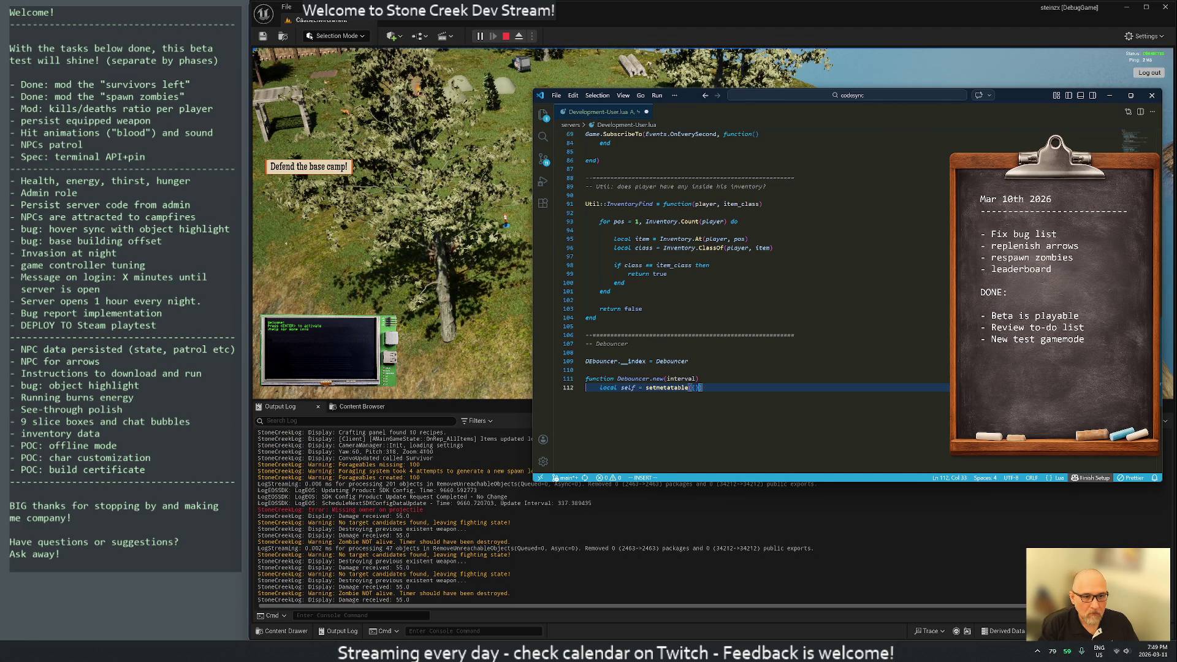
text(Debouncer)
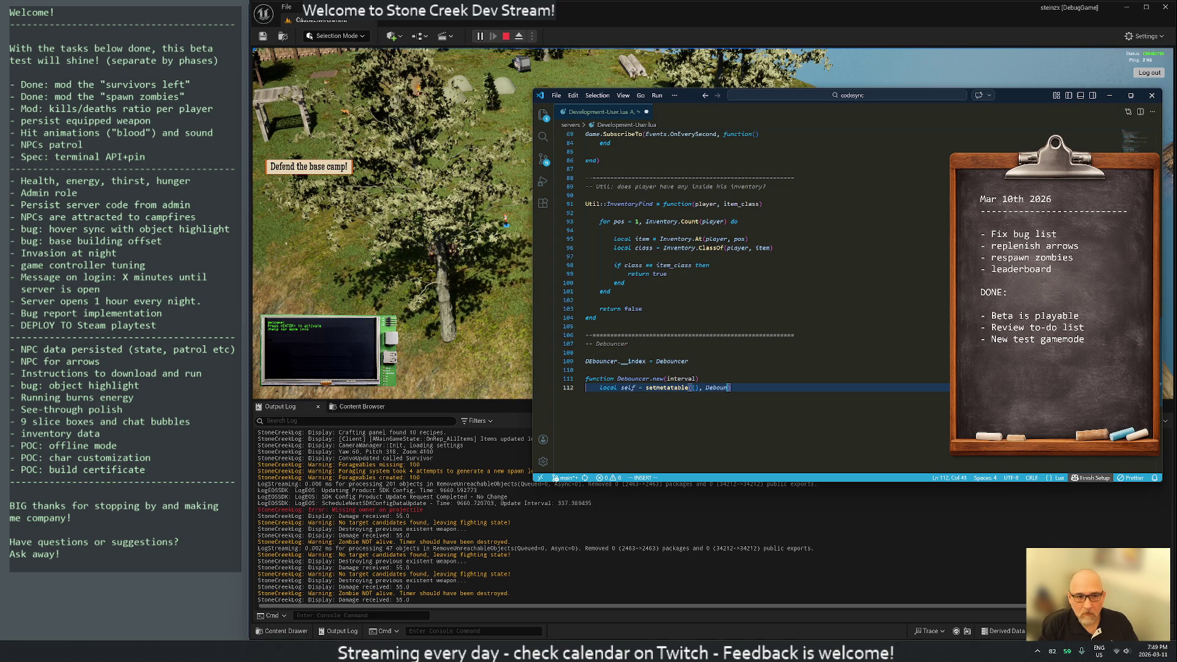
text())
key(Return)
text(self.inver)
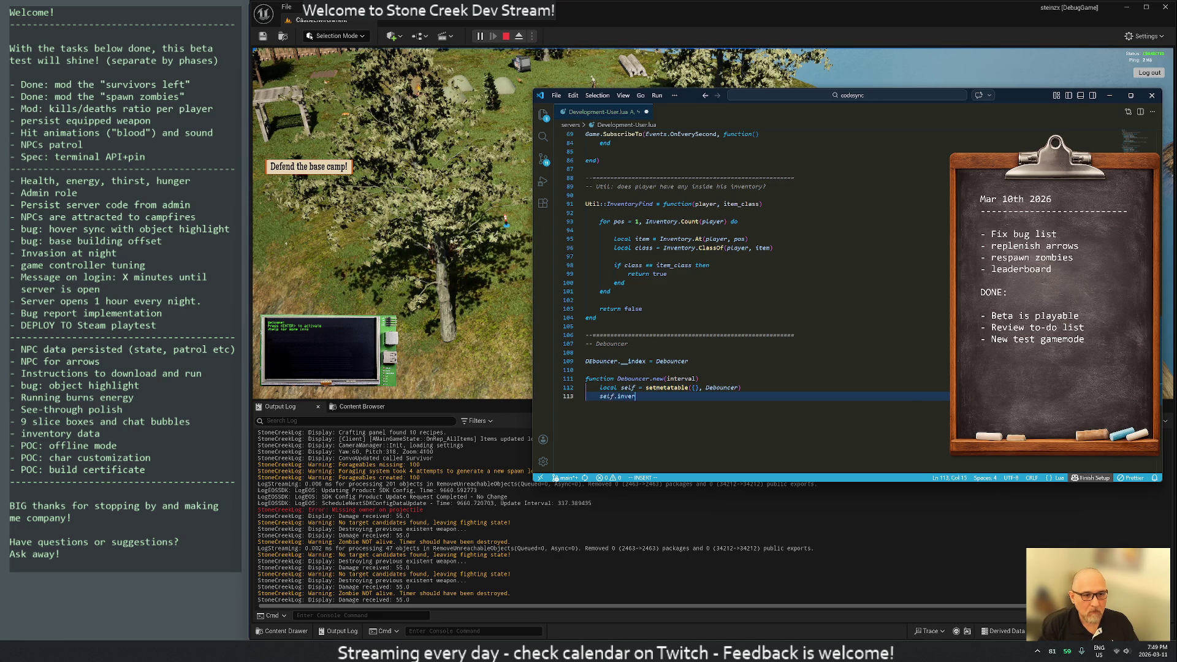
key(BackSpace)
key(BackSpace)
key(BackSpace)
text(terval)
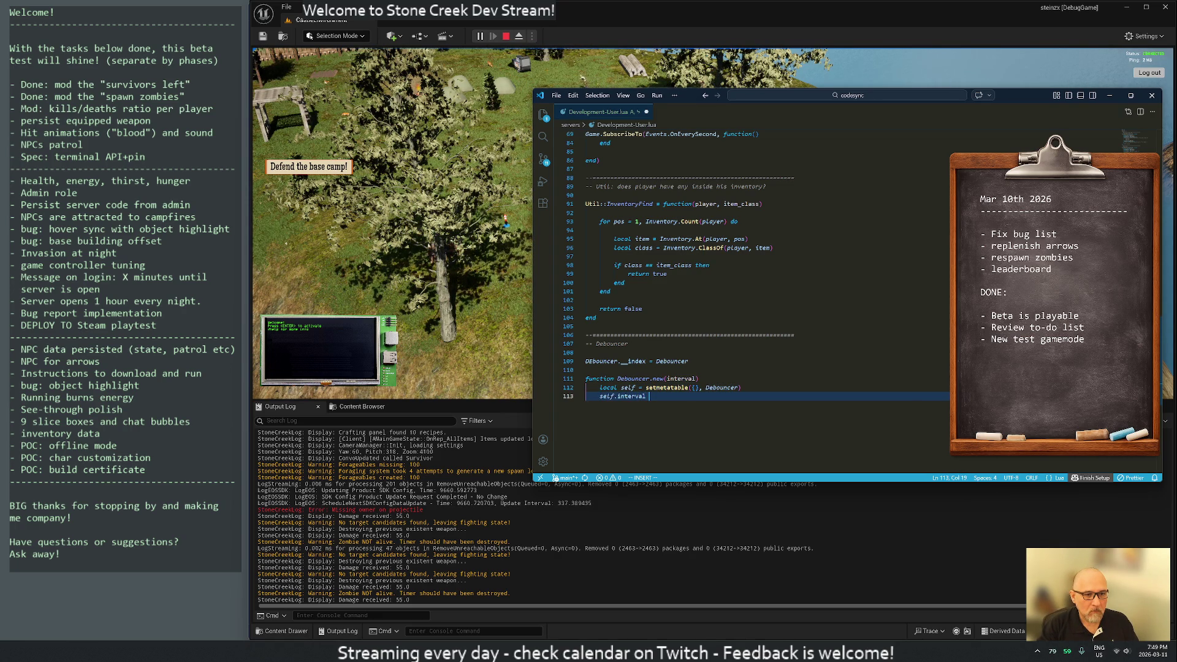
text(interval)
key(Return)
text(self.counter = )
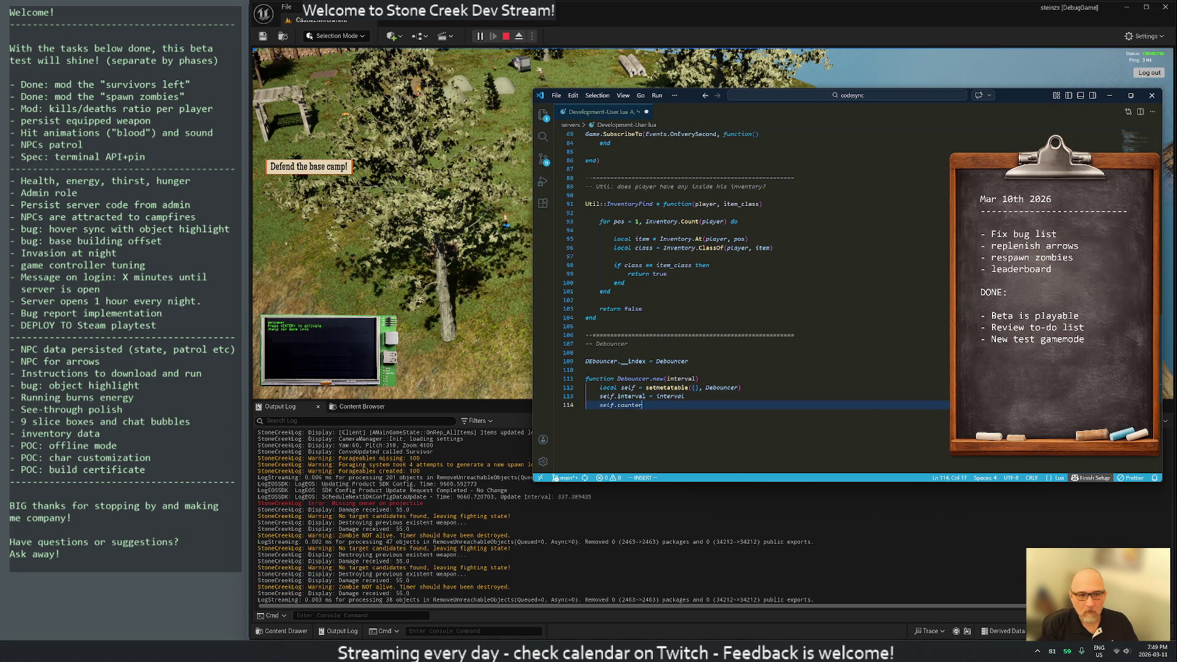
text(0)
key(Return)
text(r)
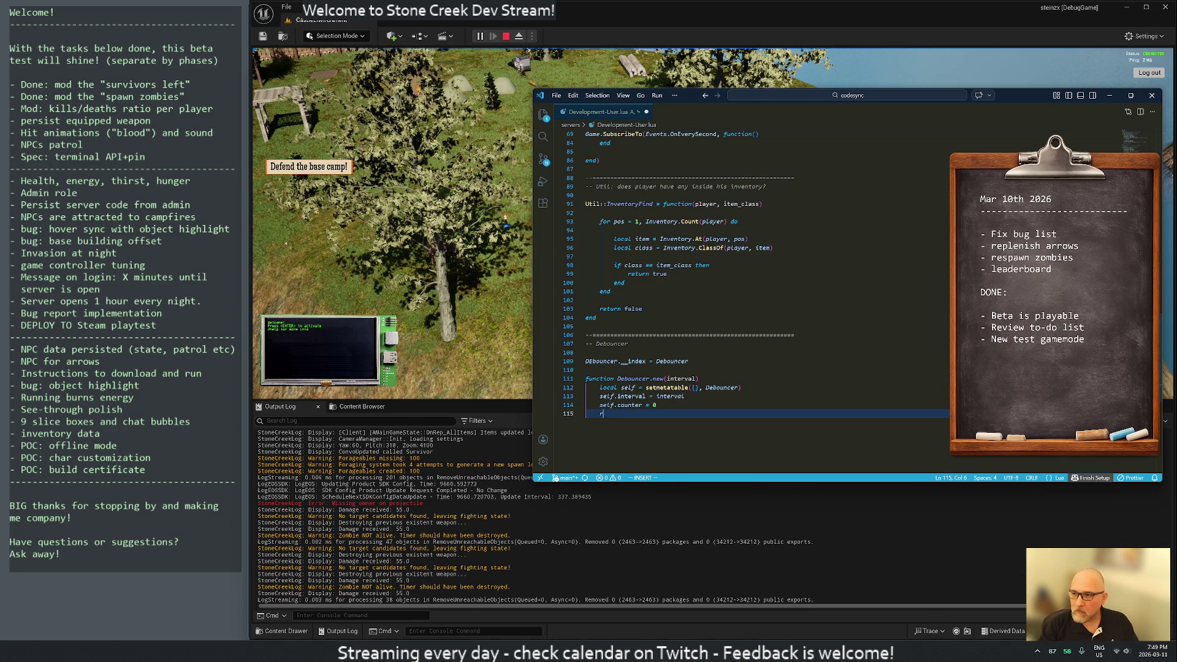
text(eturn self)
key(Return)
Step: Close the constructor with 'end' and begin 'function Debouncer:' below it
text(hnd)
key(BackSpace)
key(BackSpace)
text(nd)
key(Return)
key(Return)
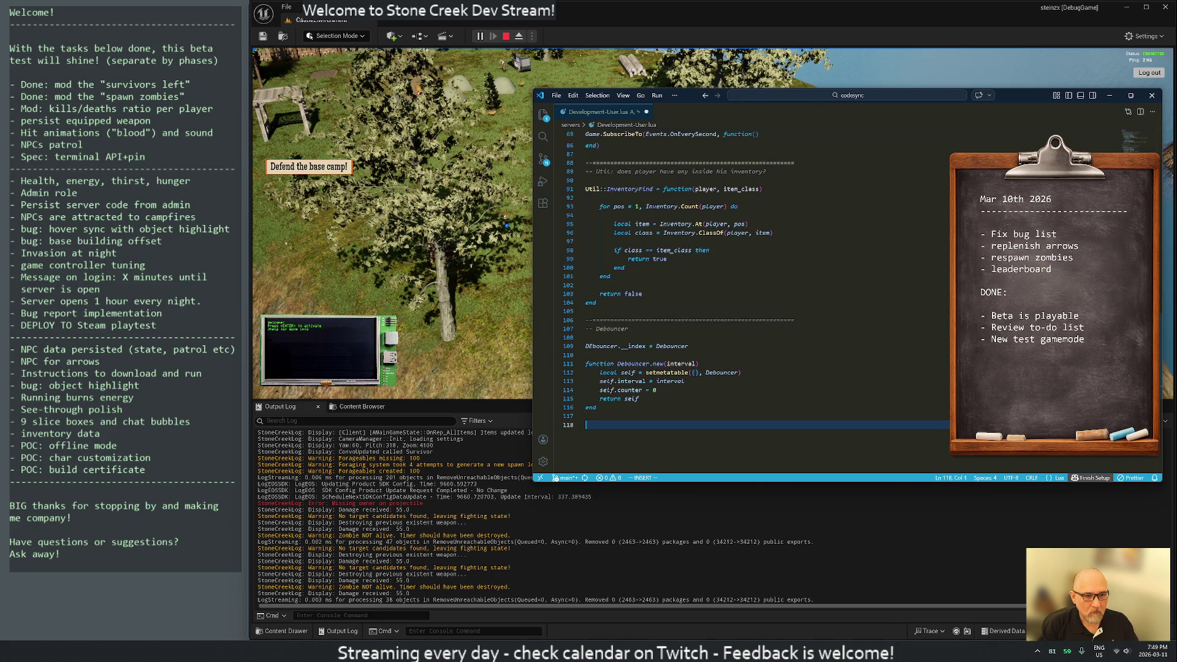
text(function )
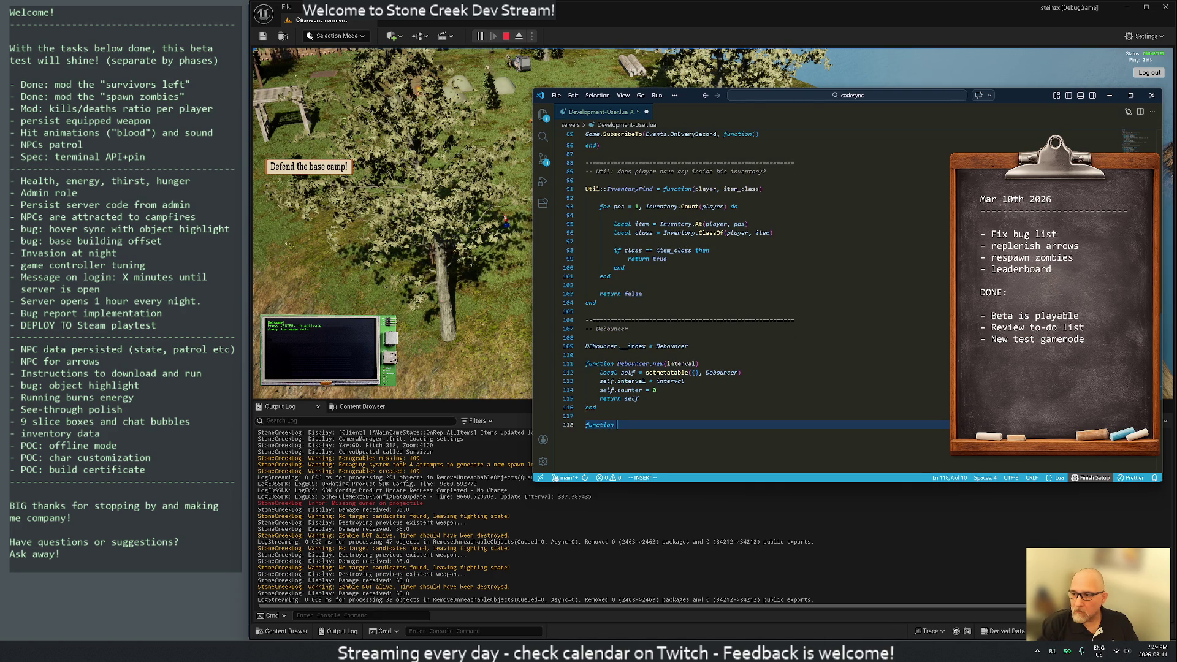
text(Debouncer::)
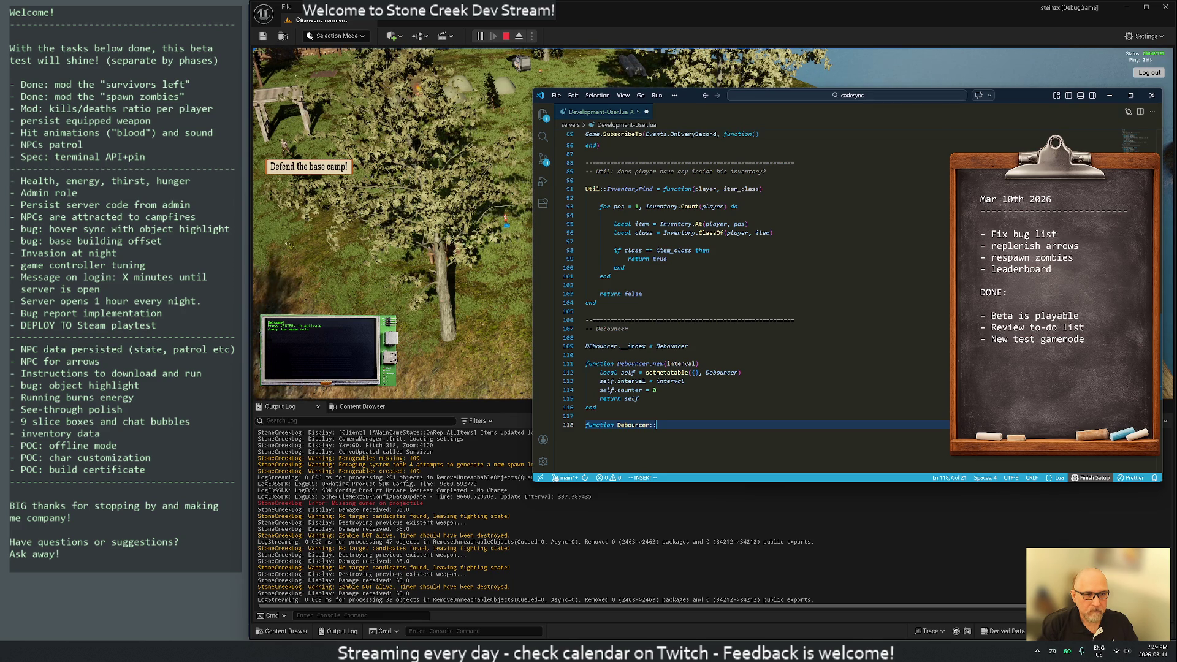
click(446, 341)
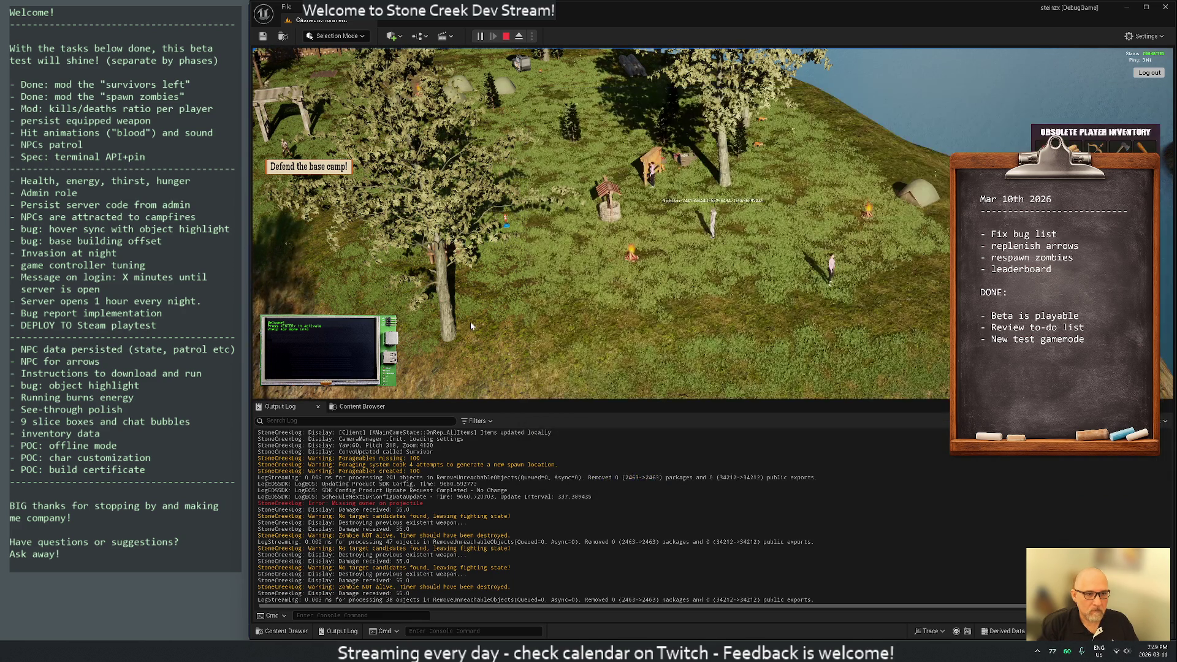
Step: Open the inventory, walk across the camp and attack the zombie twice
key(i)
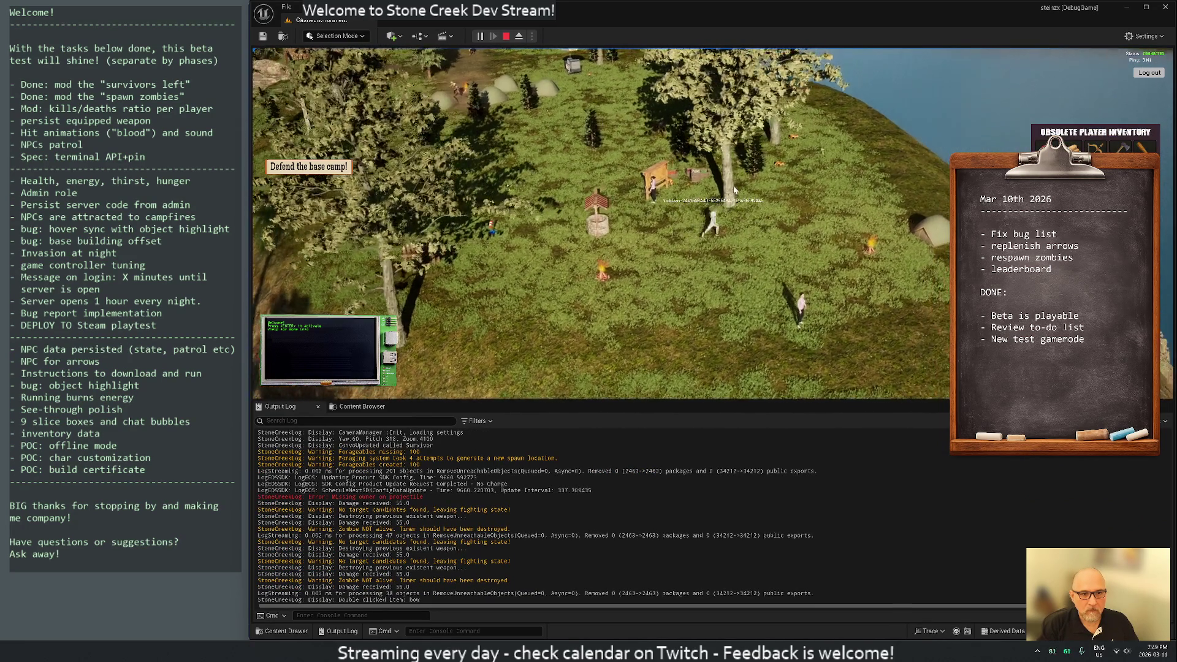
click(809, 205)
drag(473, 126, 722, 153)
click(723, 154)
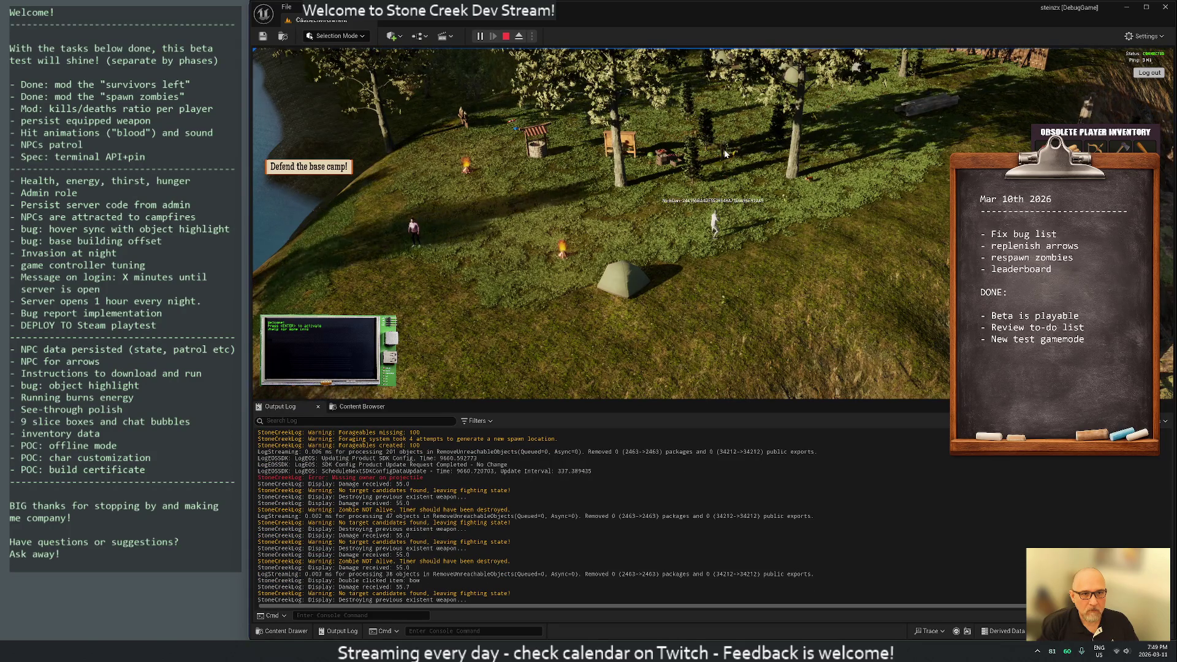
click(725, 157)
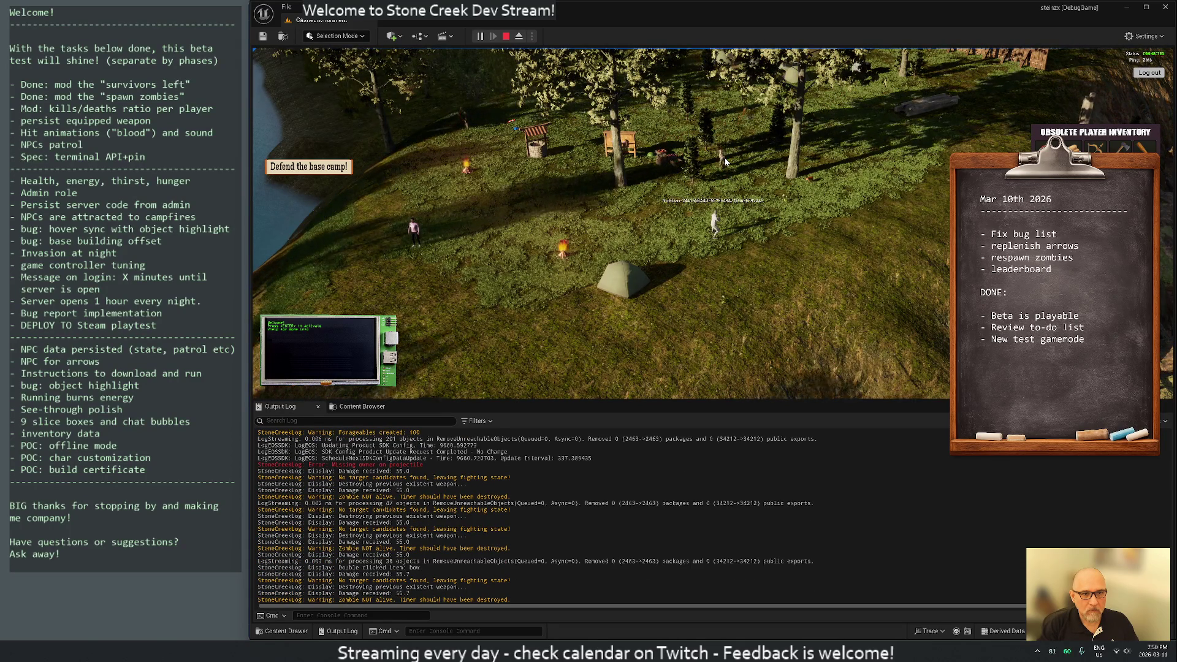
drag(725, 157, 707, 216)
Step: Choose Sleep from the tent's actions to put the player to sleep
right_click(752, 236)
click(751, 239)
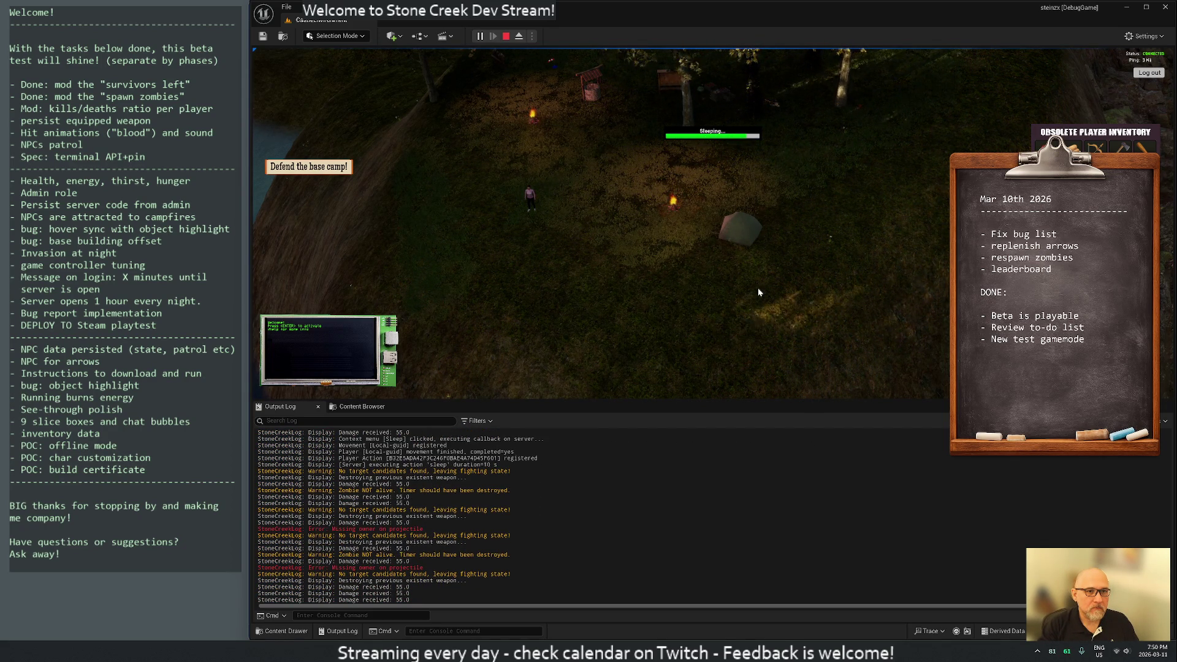
key(alt+Tab)
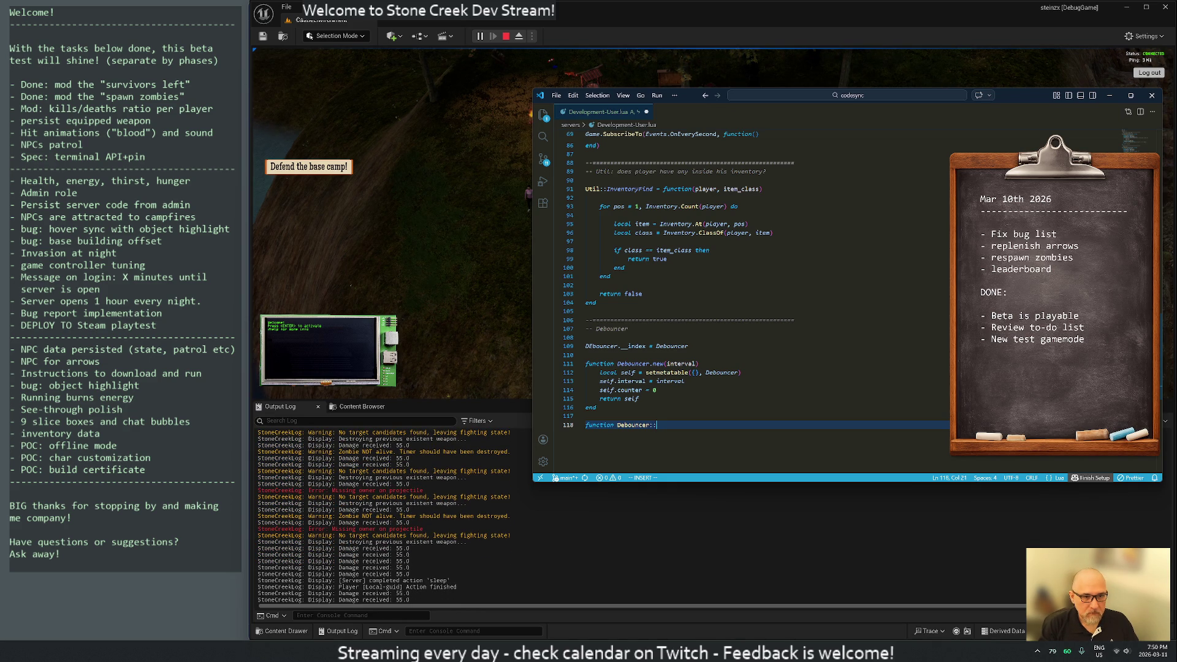
Step: Name the method call() and increment the counter by 1, then test it against the interval
text(call()
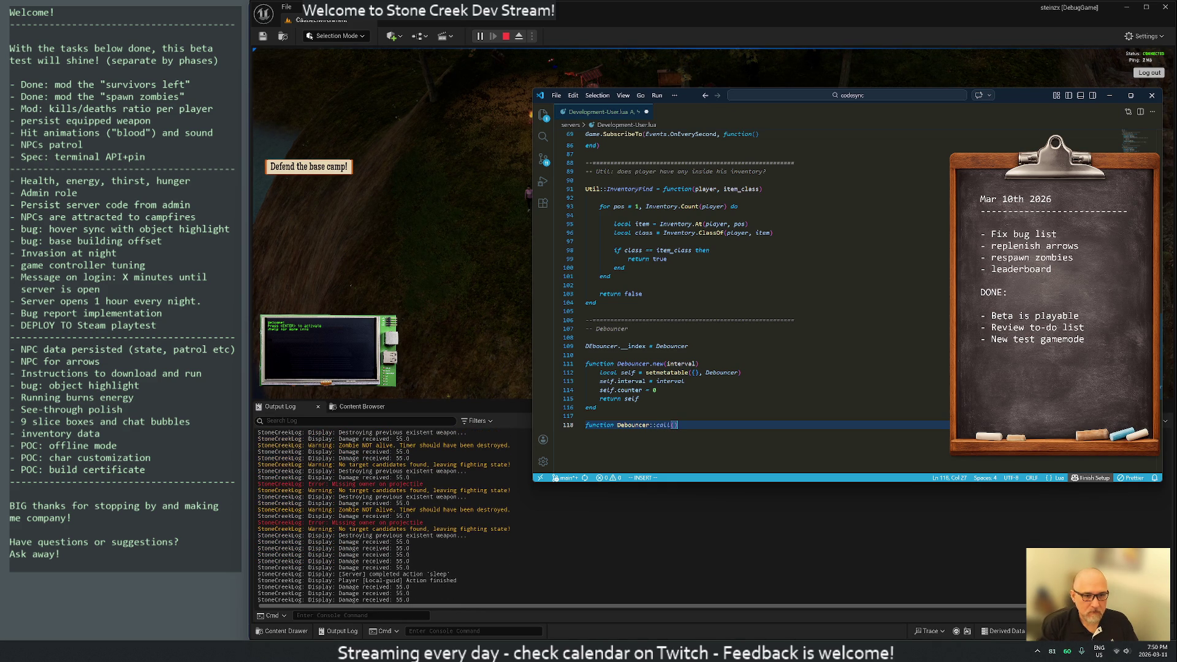
text())
key(Return)
text(self.coun)
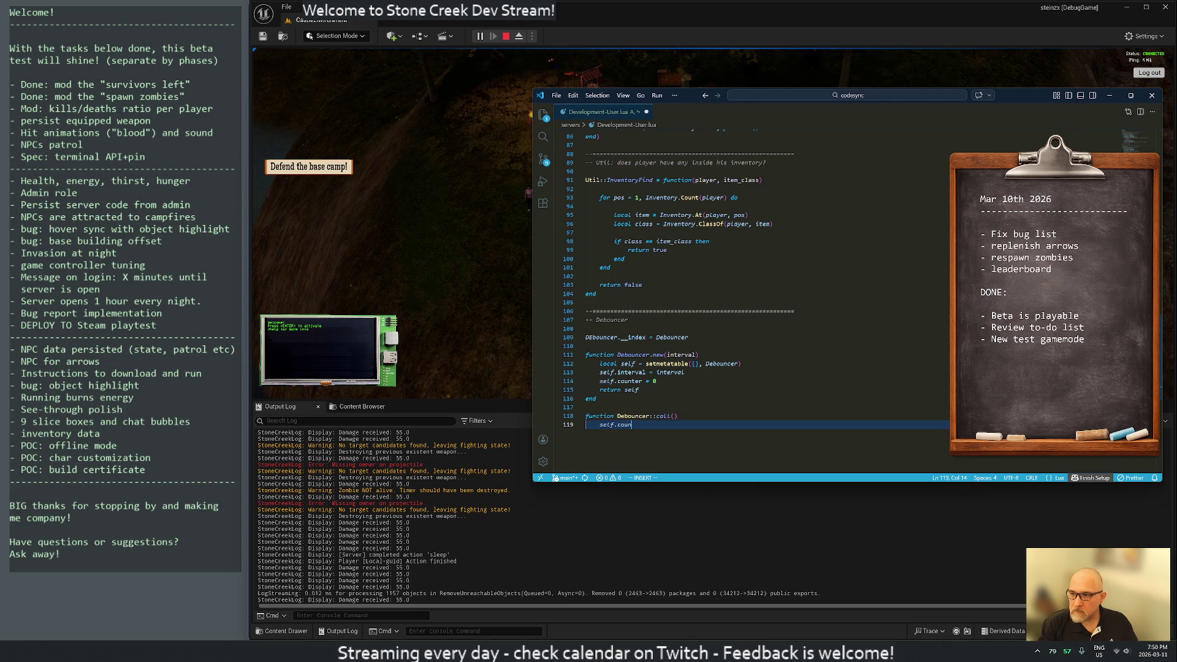
text(ter = self.counter +)
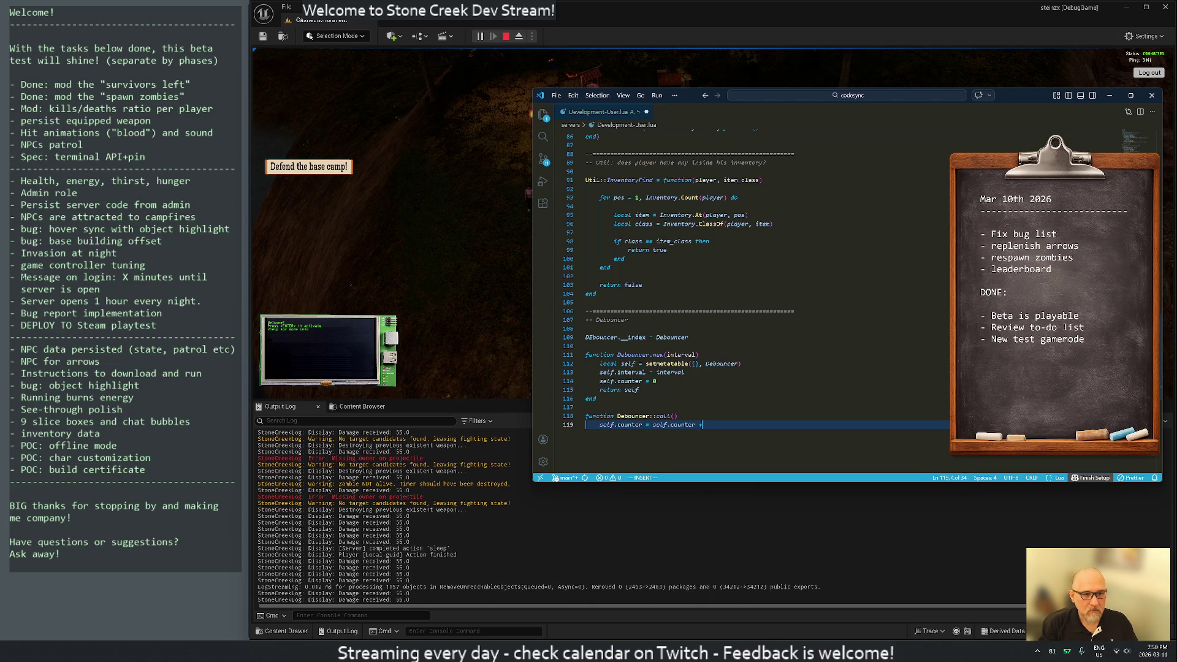
text( 1)
key(Return)
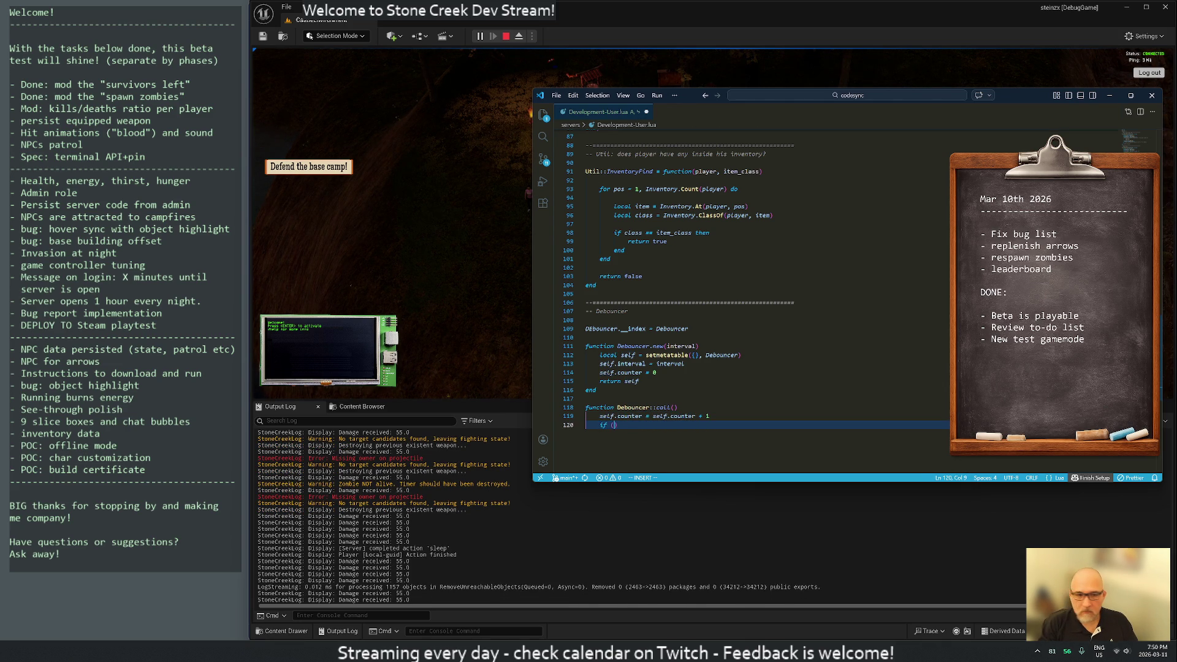
text(se)
key(BackSpace)
text(self.)
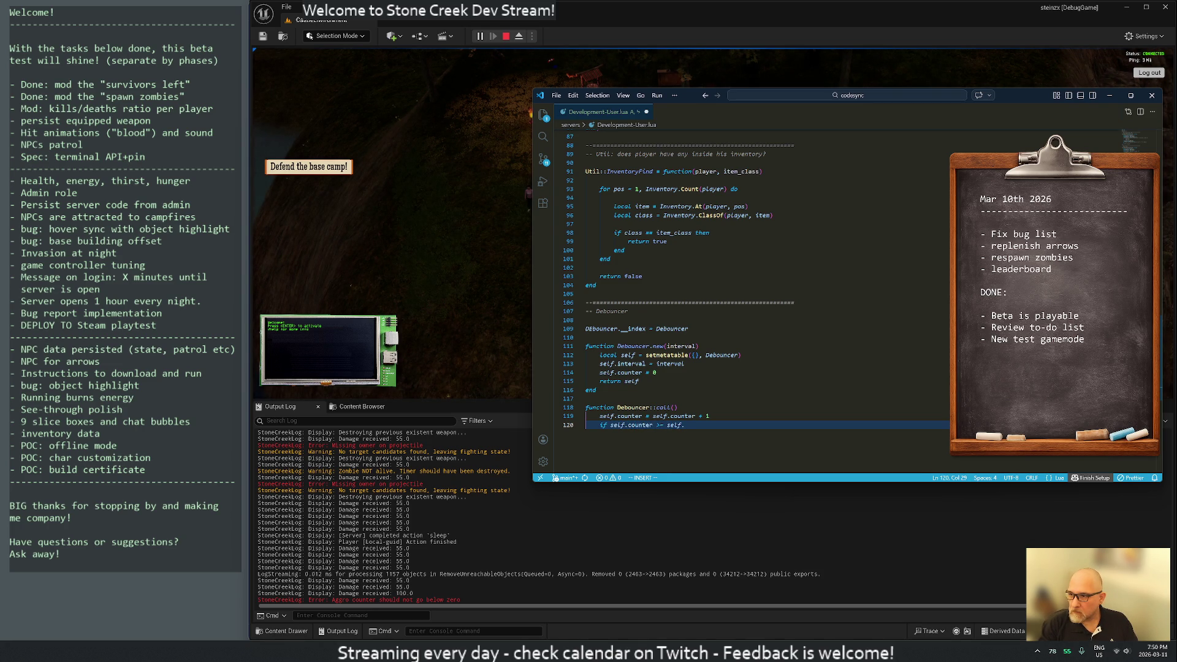
text(nterval the)
Step: Inside the if, reset the counter to 0 and return true; otherwise return false and close the method
key(Return)
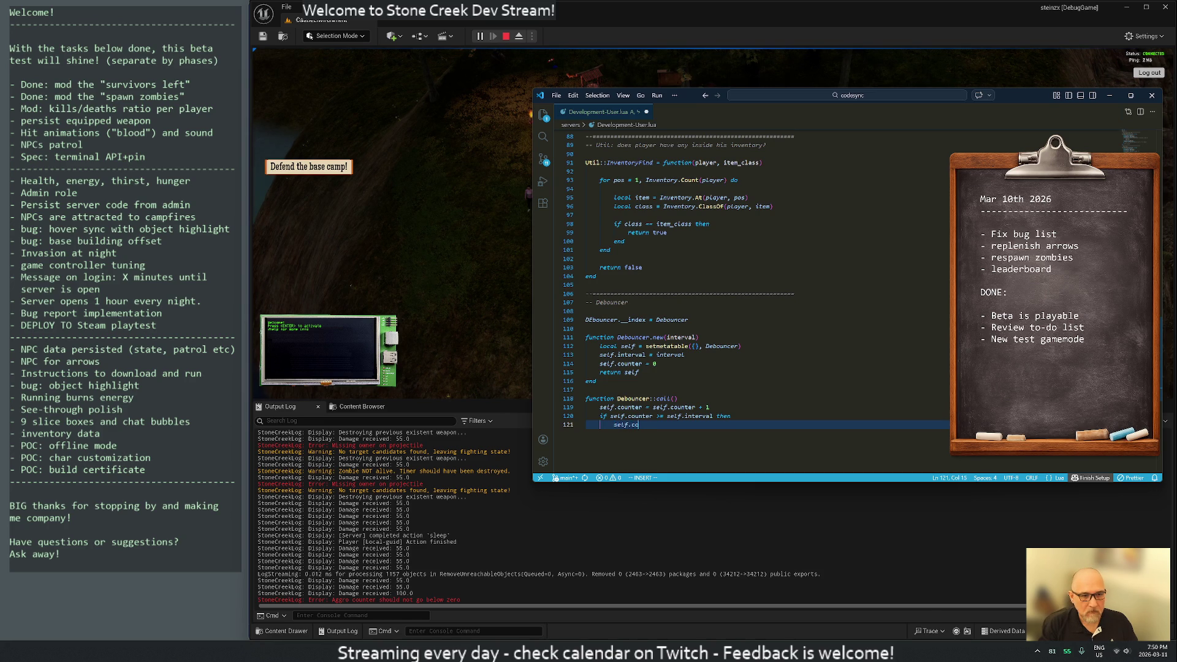
text(unter = 0)
key(Return)
text(return )
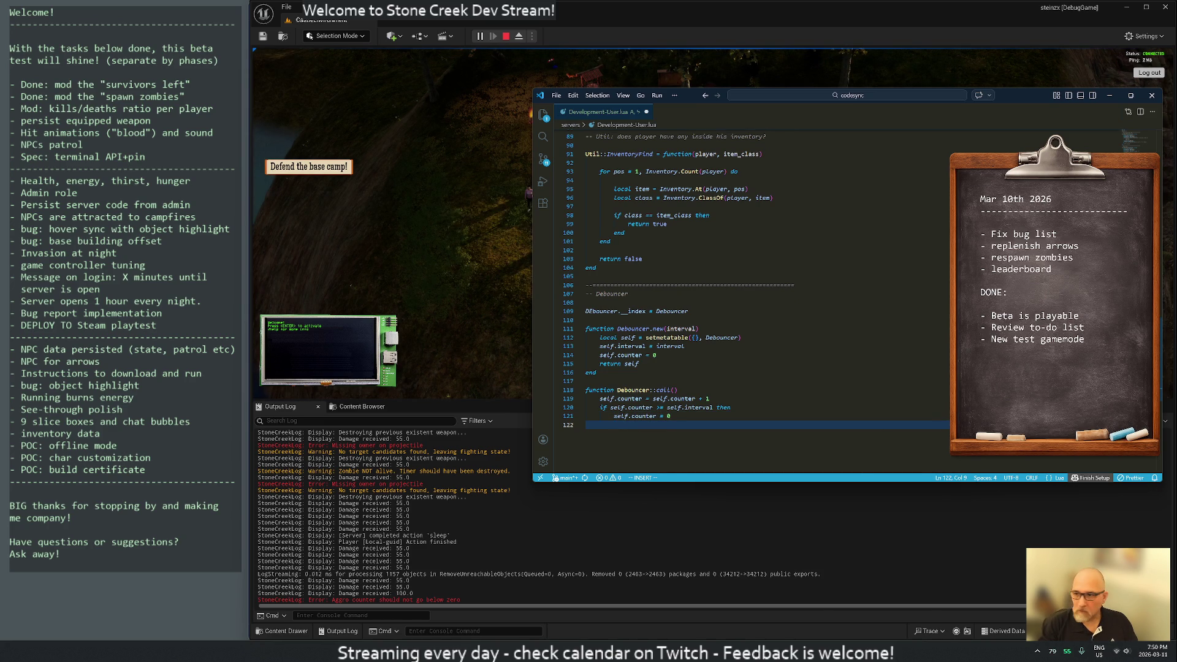
text(true)
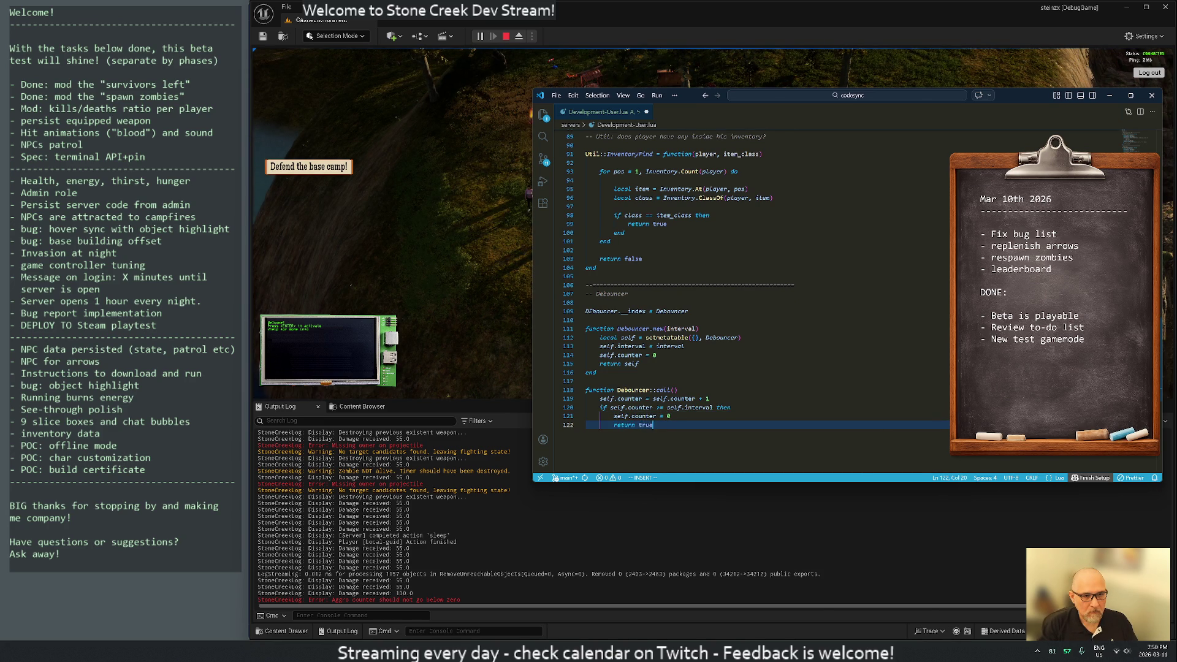
key(Return)
text(end)
key(Return)
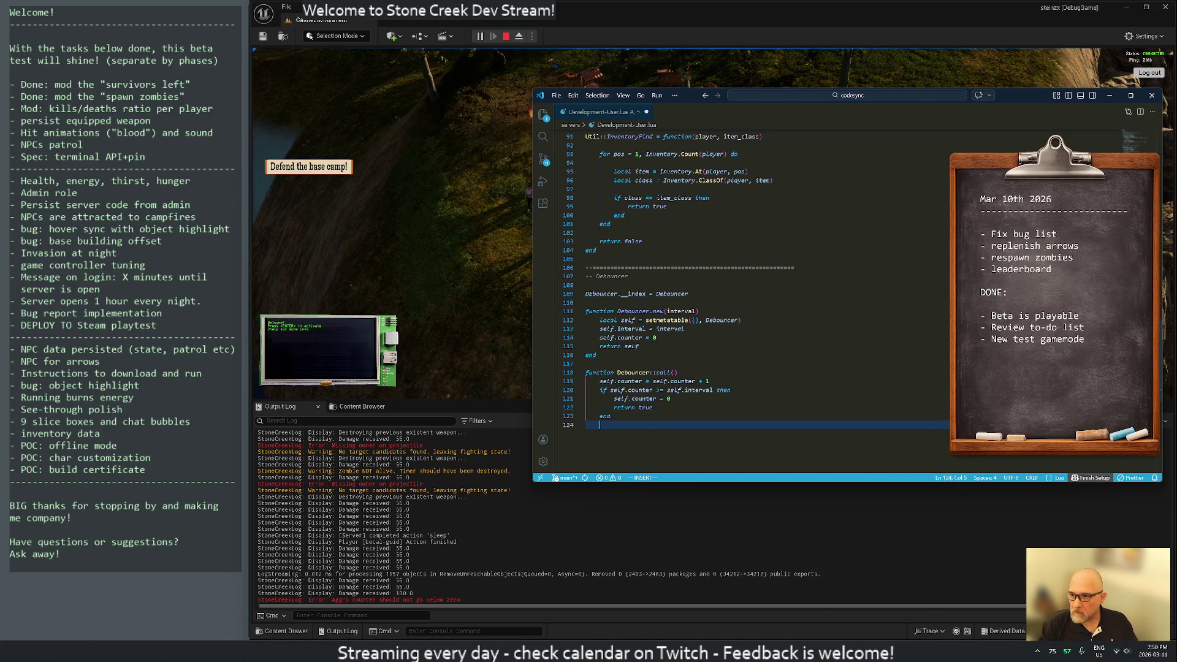
text(return false)
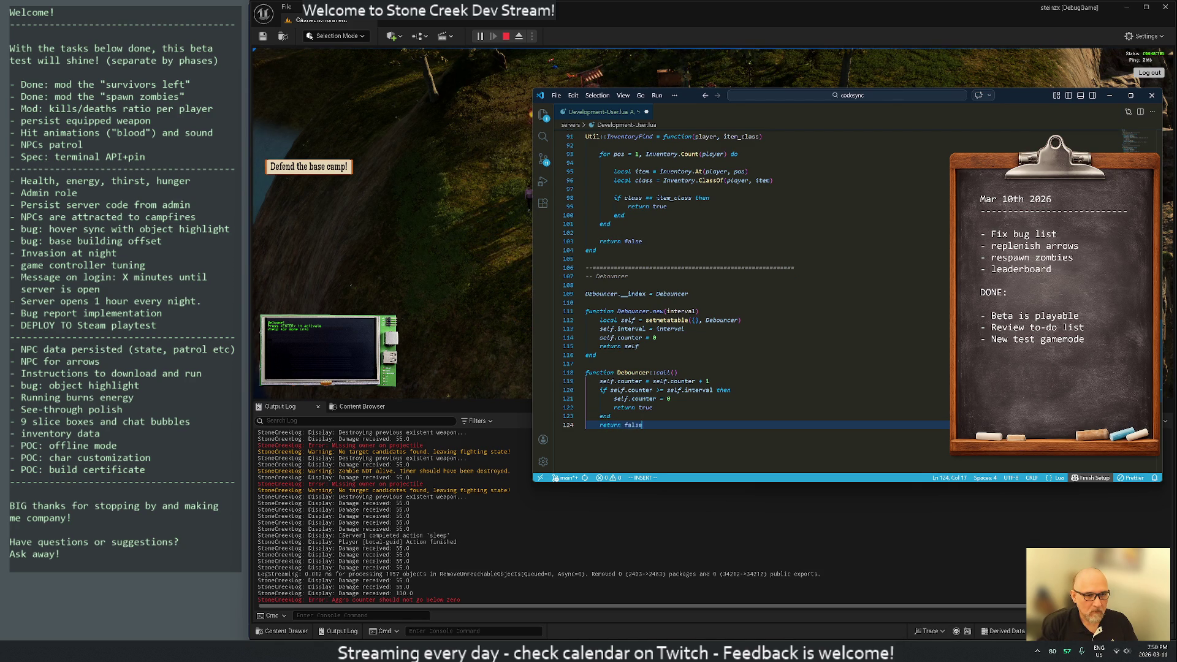
key(Return)
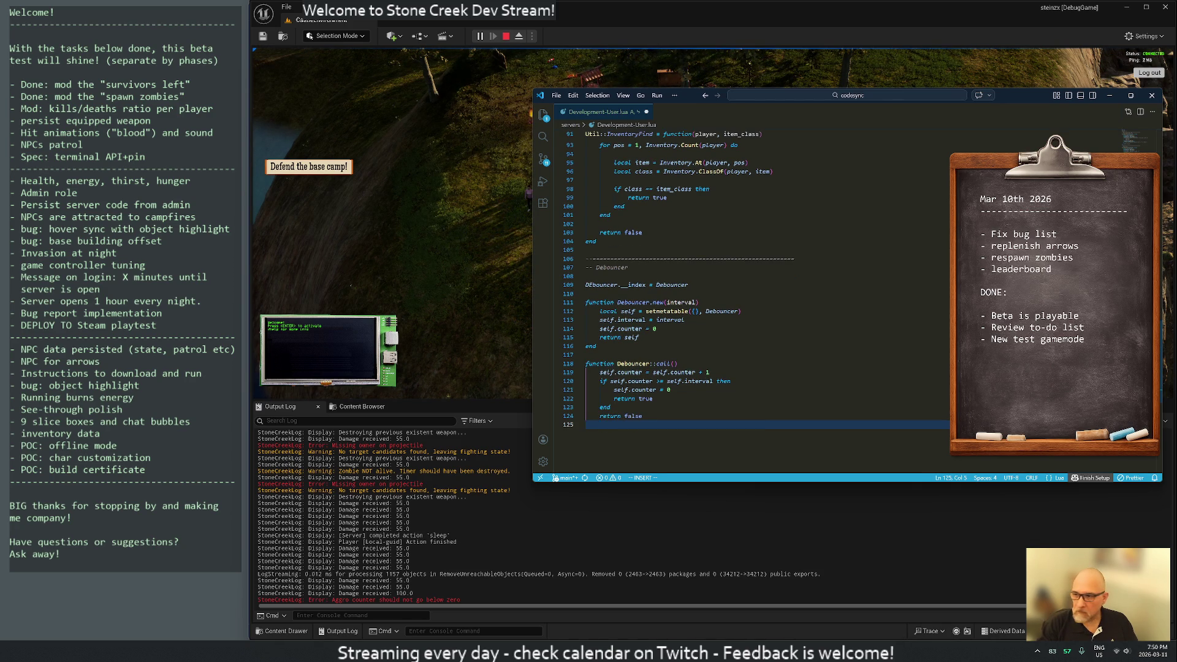
key(Return)
key(Escape)
Step: Cut the Debouncer section from the file's end and paste it below the Util declaration
key(k)
key(k)
key(k)
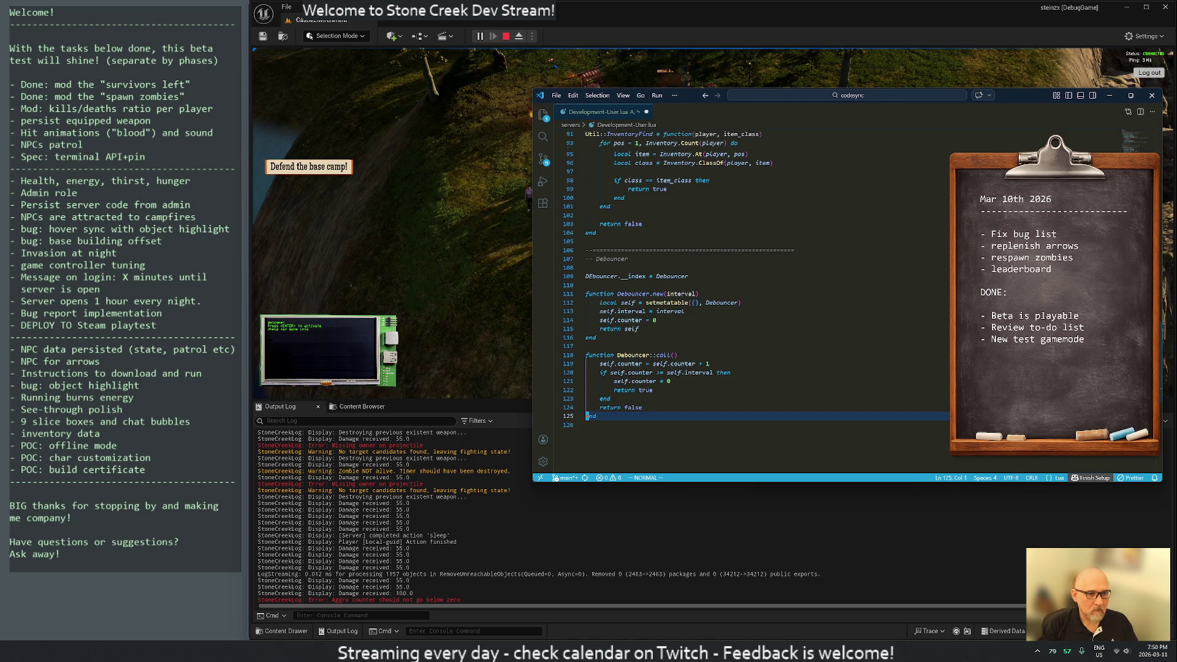
key(k)
key(k)
key(k)
key(V)
key(j)
key(j)
key(j)
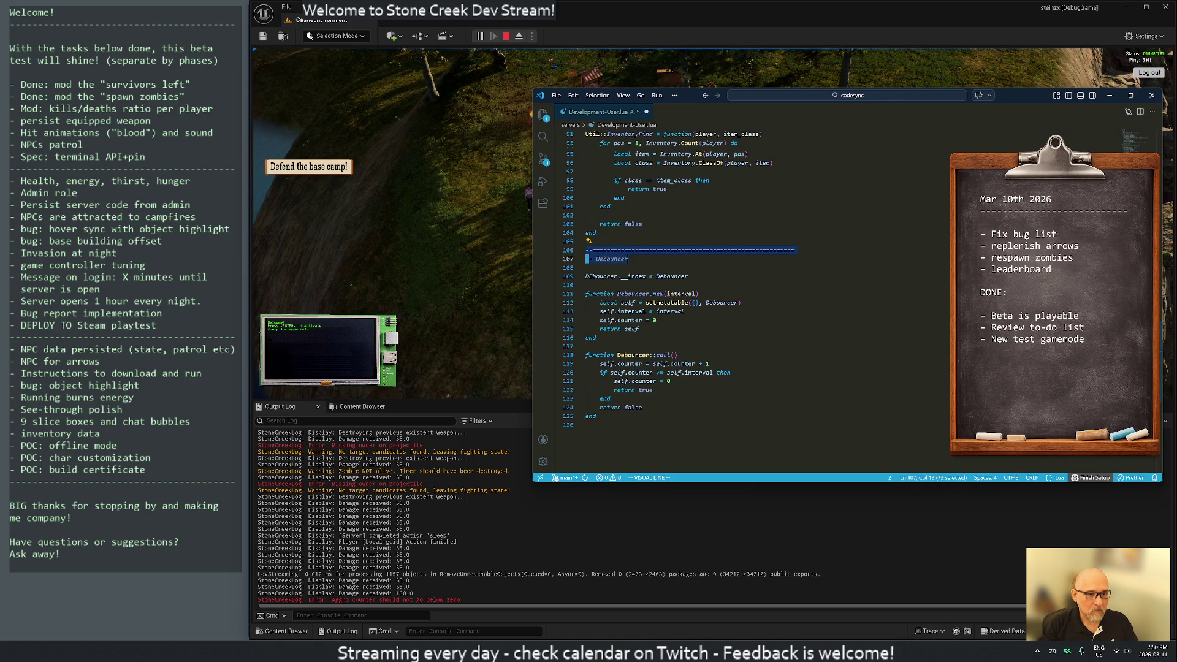
key(d)
key(g)
key(g)
key(j)
key(j)
key(j)
key(p)
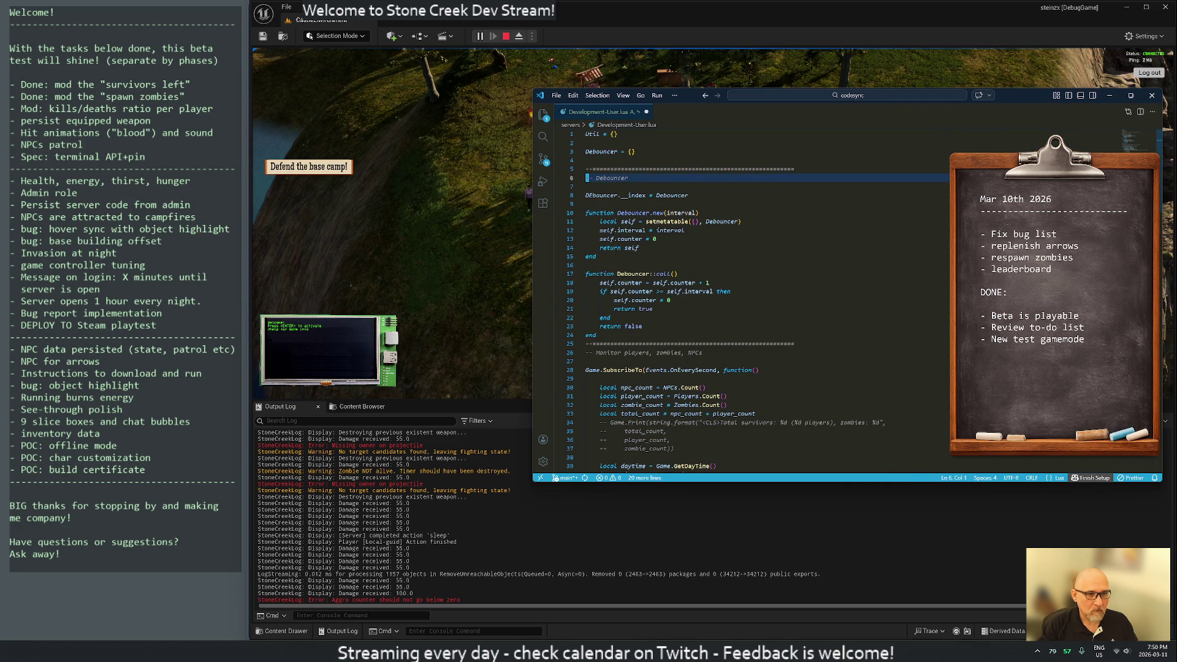
Step: Move the Debouncer header above the table, fix 'DEbouncer' to 'Debouncer', and save with :w
key(3)
key(d)
key(d)
key(k)
key(k)
key(P)
key(j)
key(j)
key(j)
key(j)
key(j)
key(l)
key(r)
key(e)
key(k)
key(d)
key(d)
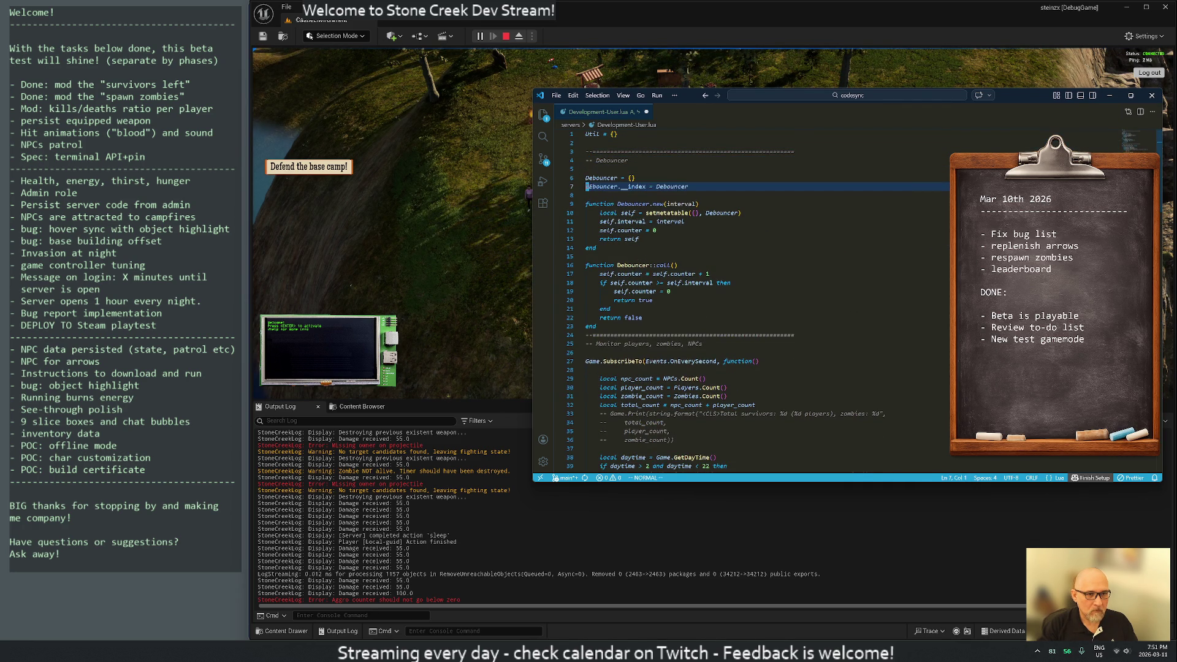
key(j)
key(j)
key(j)
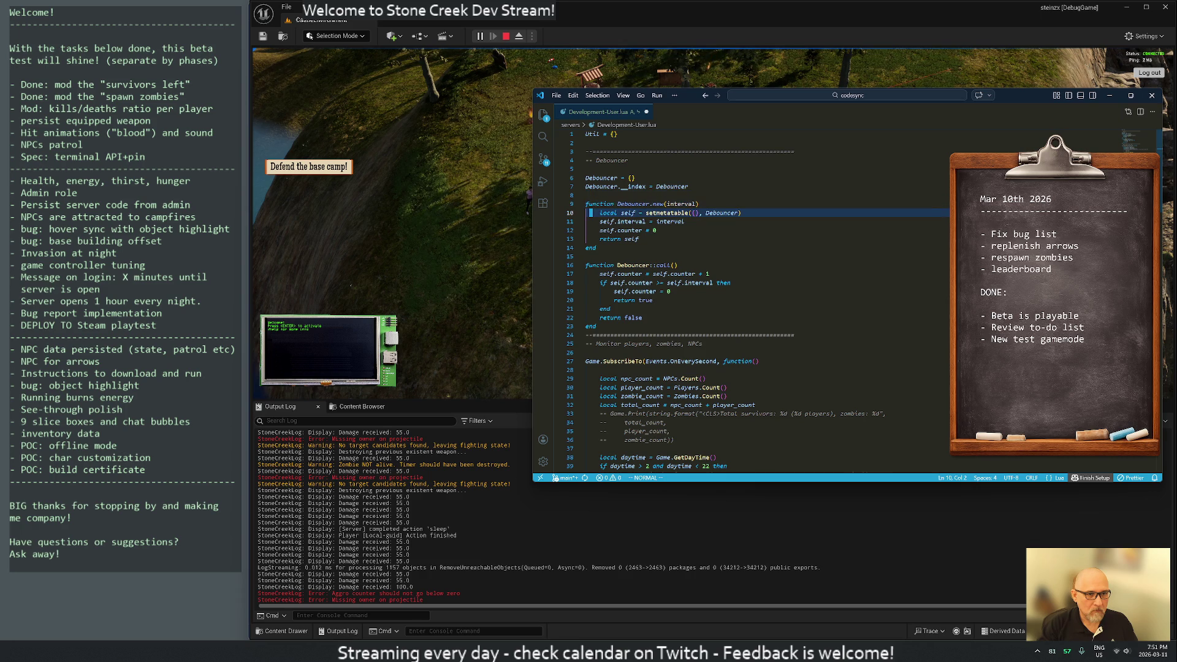
text(:w)
key(Return)
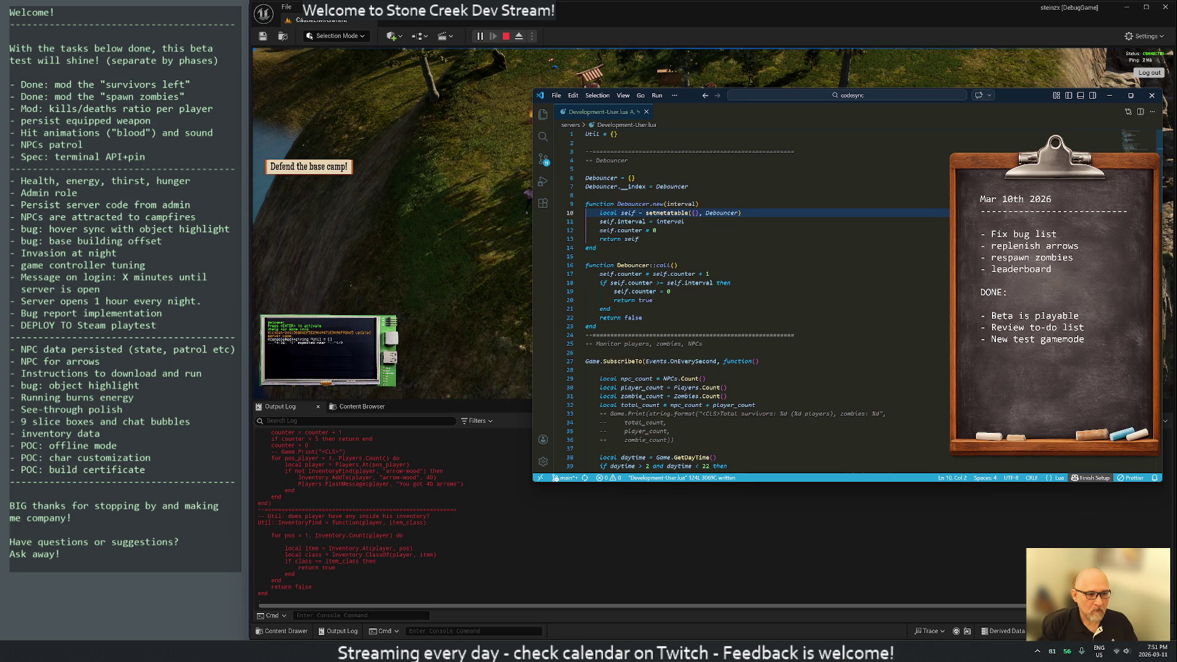
Step: Delete the Debouncer:call() method lines and save again
key(j)
key(j)
key(j)
key(shift+v)
key(j)
key(j)
key(j)
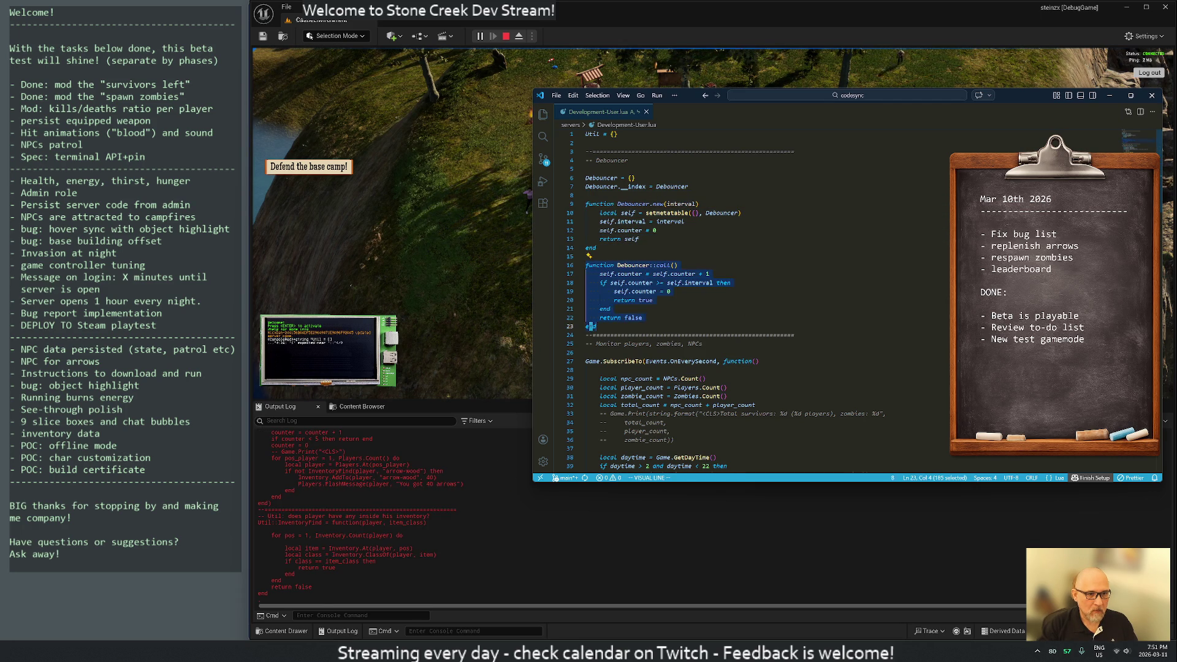
text(dk:w)
key(Return)
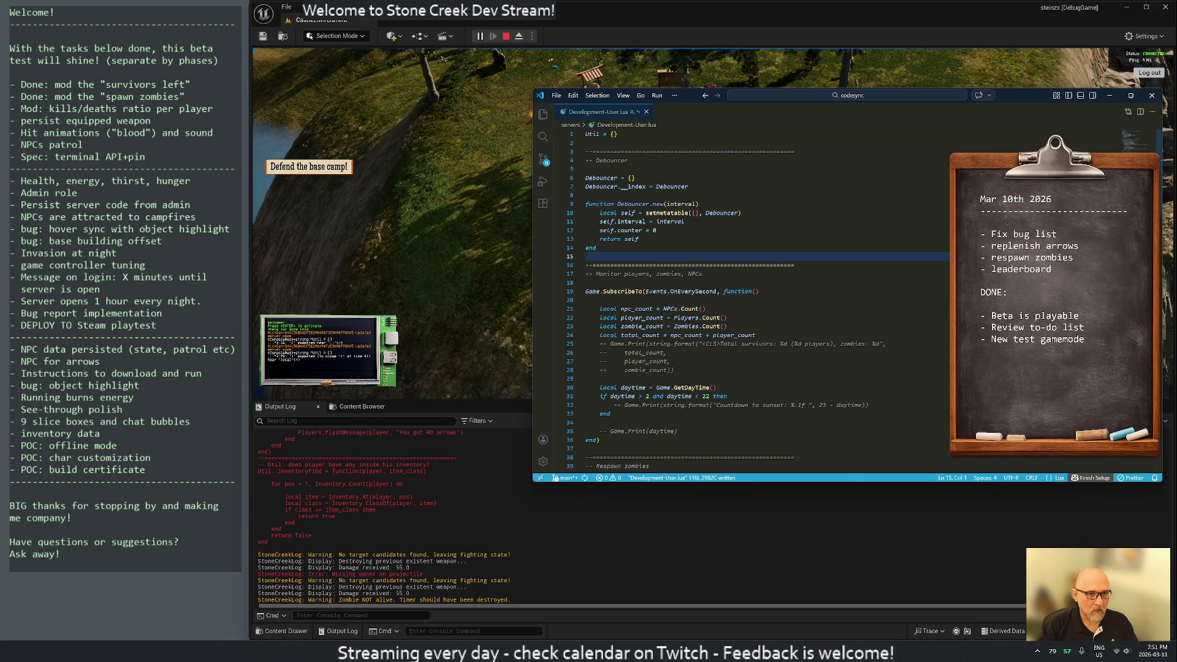
Step: Undo, then delete the Debouncer.new and call() lines, keeping only the bare table, and save
key(u)
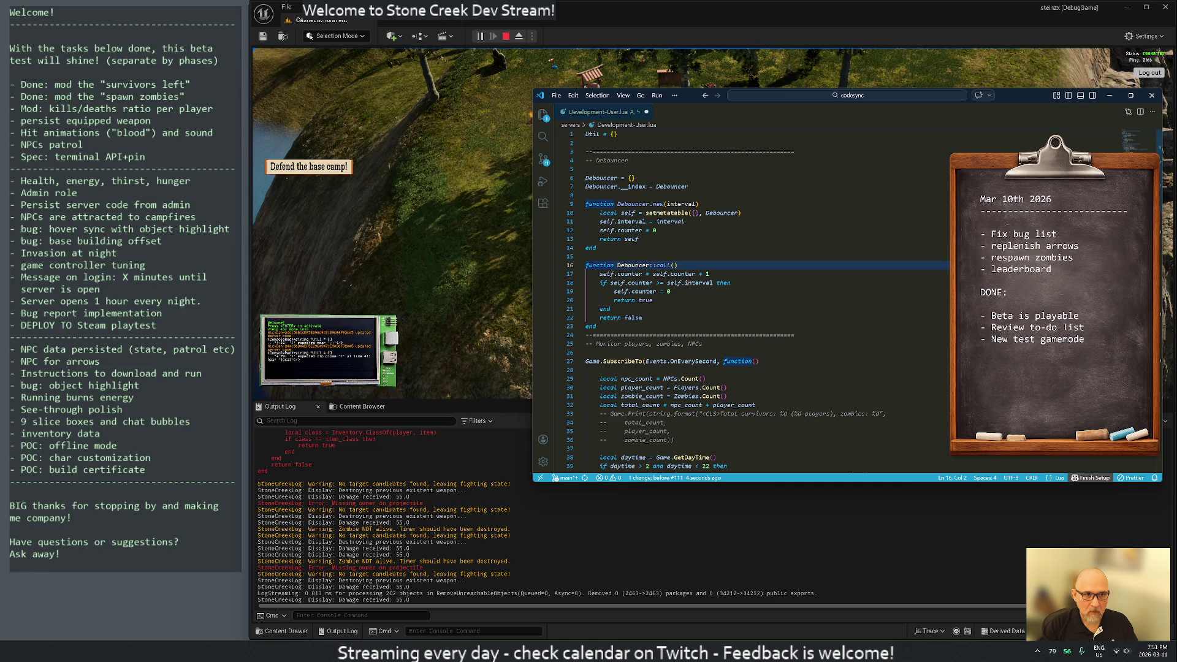
key(k)
key(k)
key(k)
key(shift+v)
key(j)
key(j)
key(j)
key(j)
text(do)
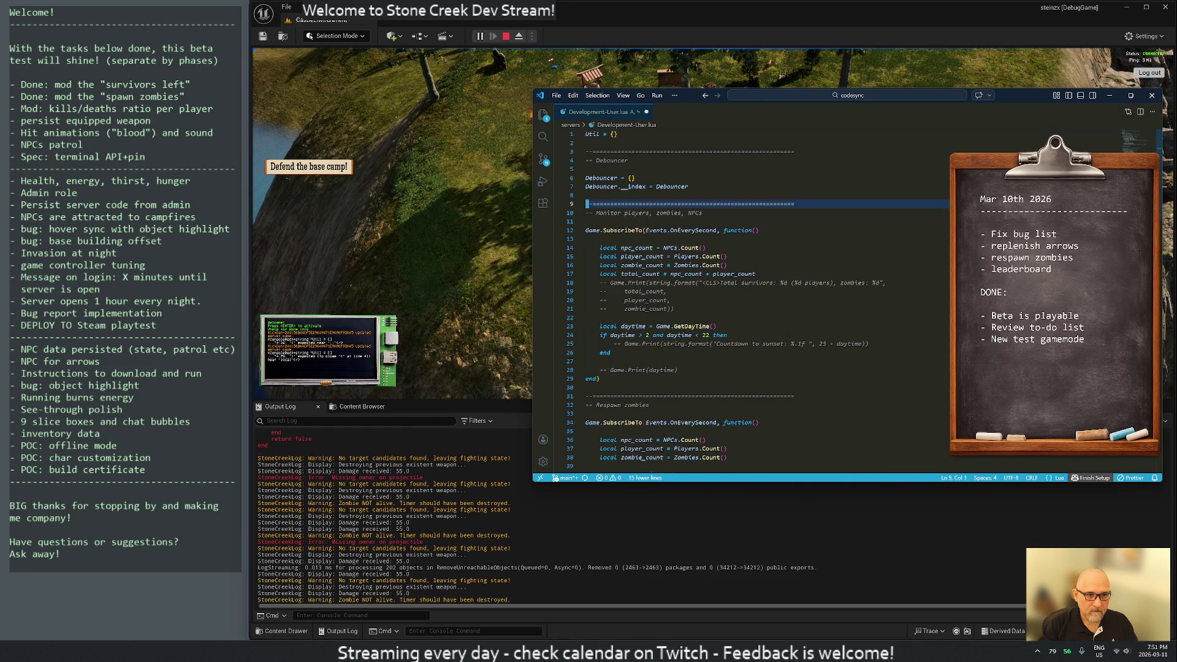
text(w)
key(Return)
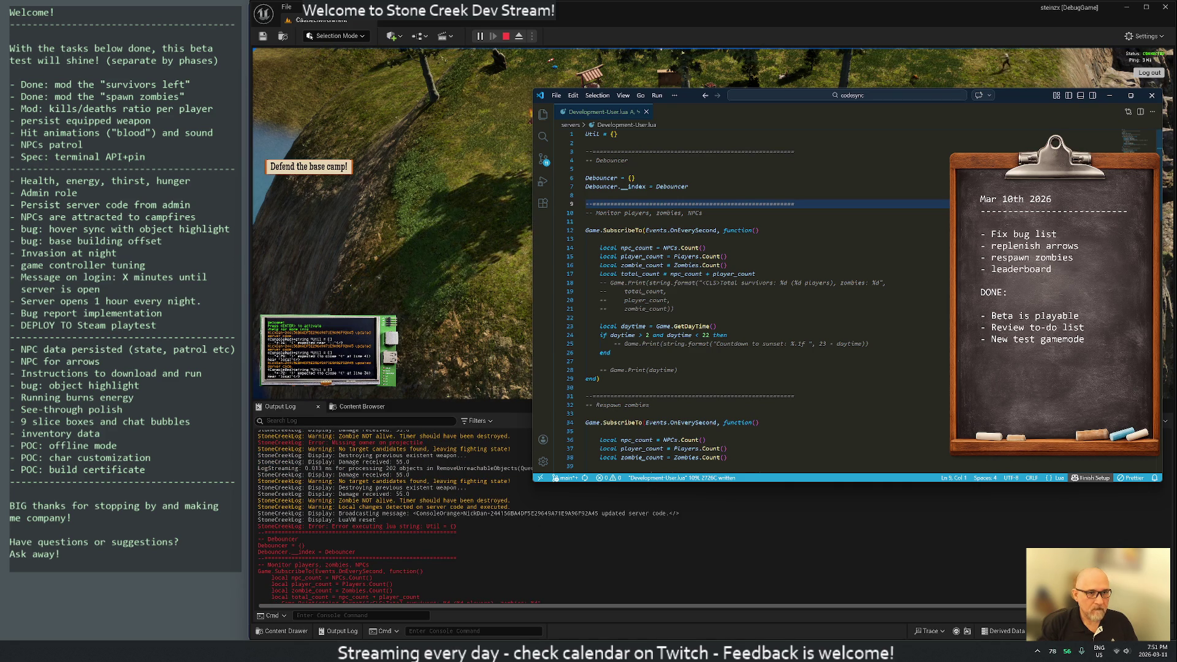
click(613, 134)
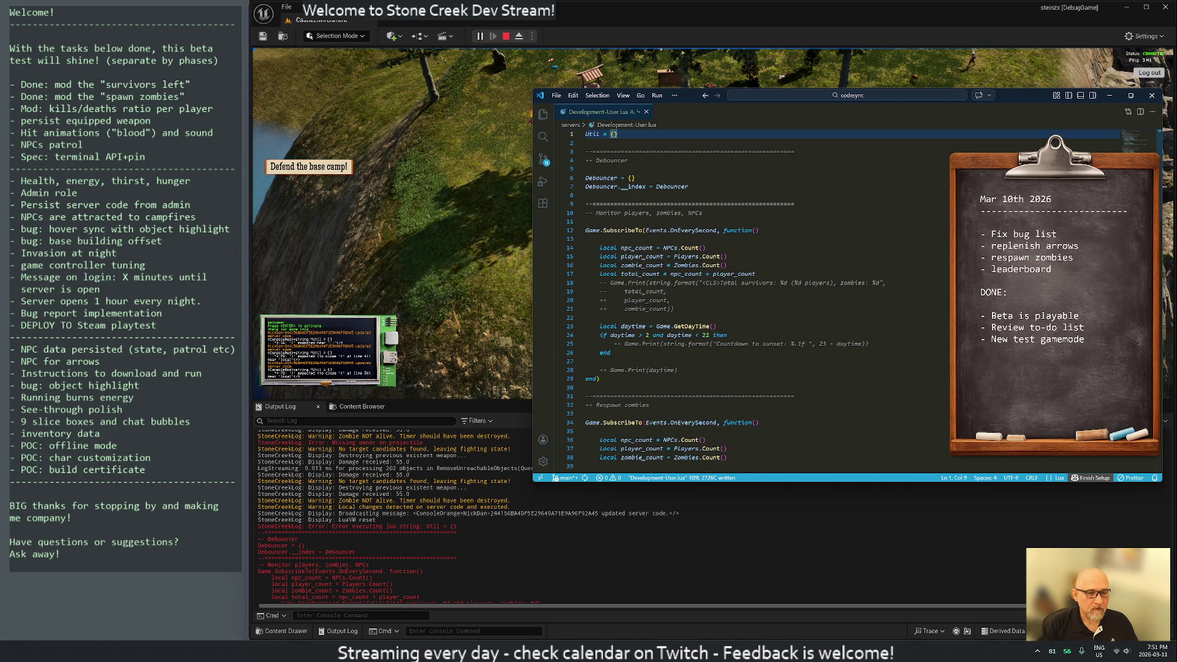